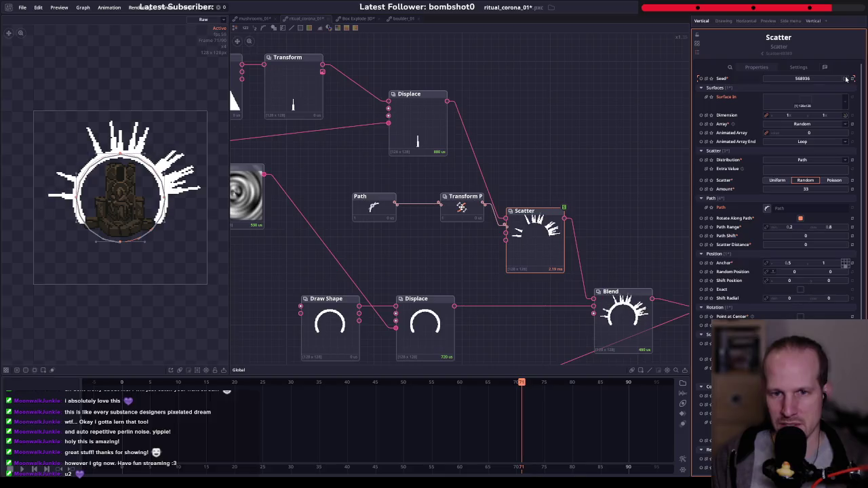
# - Re-roll the Scatter seed twice and shorten the rays to a 0.064 Transform scale
pyautogui.click(845, 79)
pyautogui.click(846, 78)
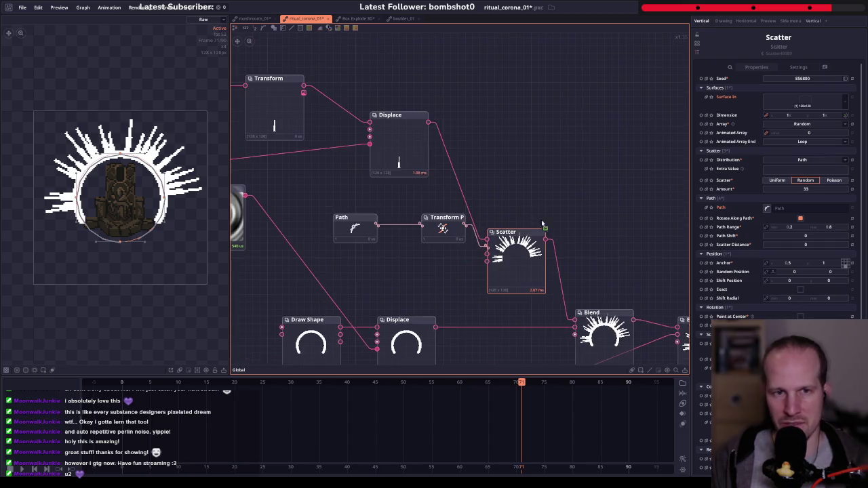
pyautogui.click(394, 136)
pyautogui.click(297, 105)
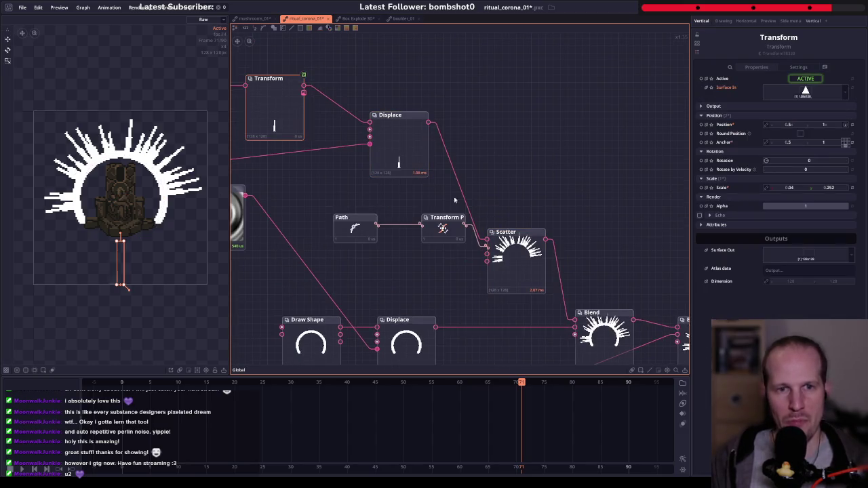
pyautogui.moveTo(830, 189); pyautogui.dragTo(814, 190)
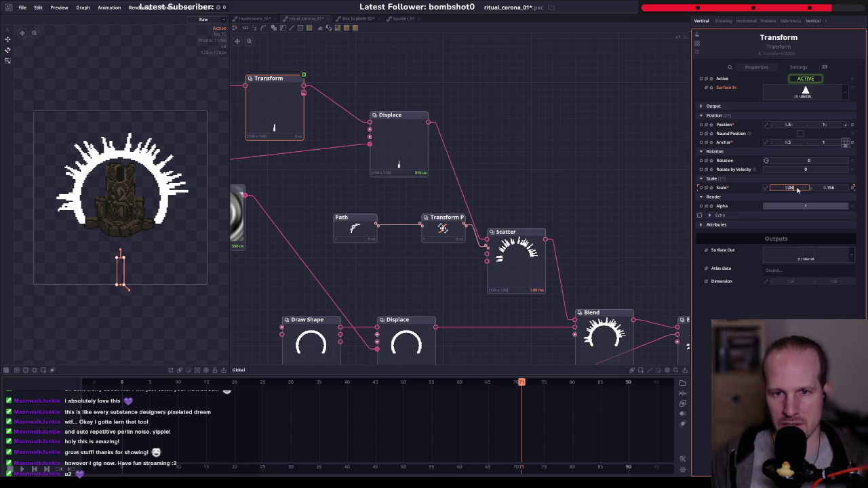
pyautogui.moveTo(798, 190); pyautogui.dragTo(814, 189)
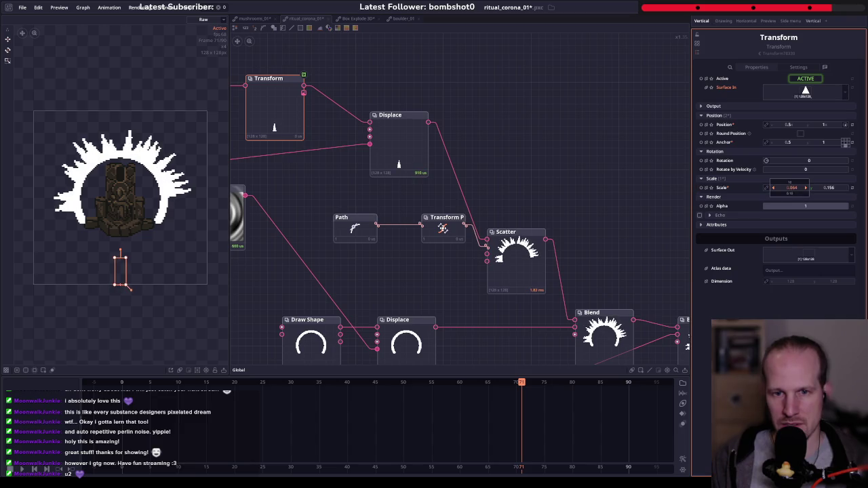
# - Cut the Scatter to 13 rays spaced Uniform instead of Random
pyautogui.click(540, 259)
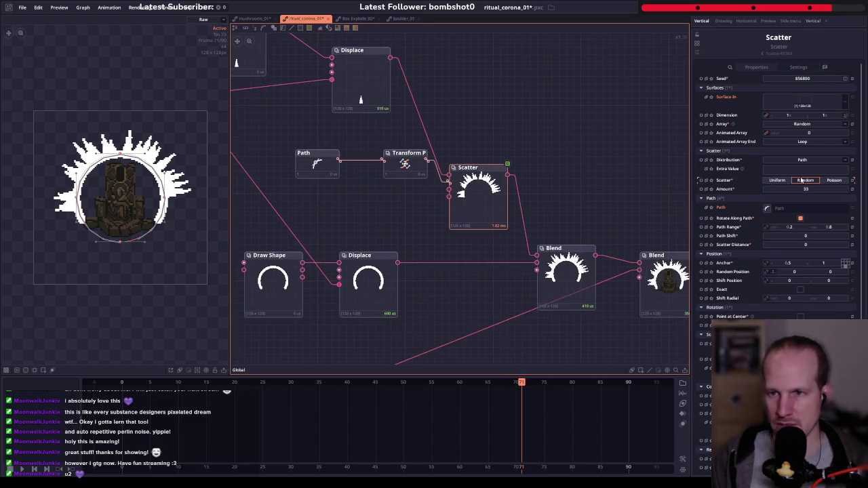
pyautogui.moveTo(809, 191)
pyautogui.mouseDown()
pyautogui.moveTo(797, 190)
pyautogui.moveTo(809, 187)
pyautogui.mouseUp()
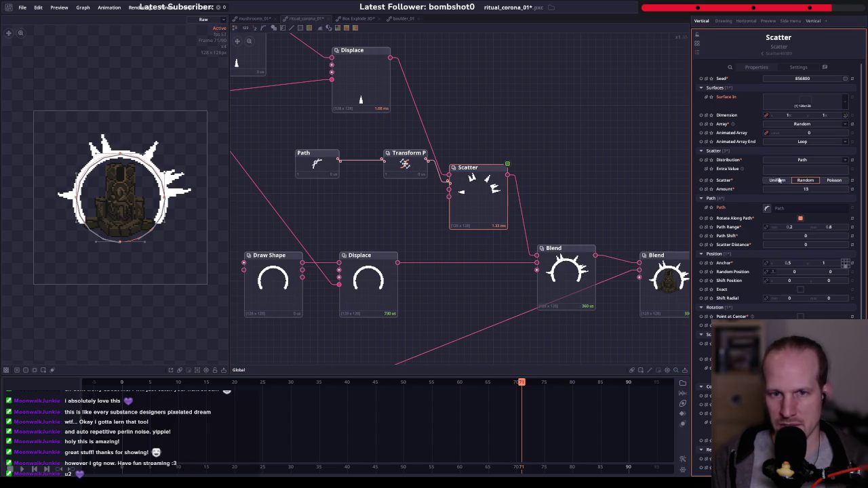
pyautogui.click(778, 181)
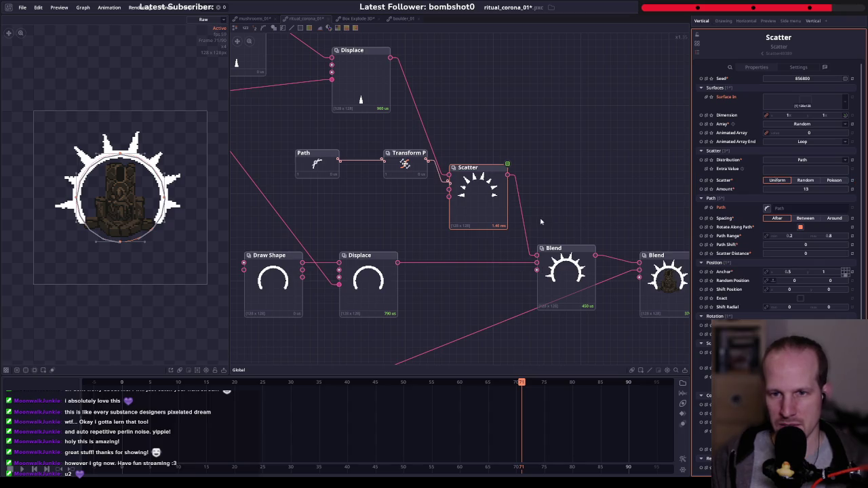
pyautogui.scroll(2, 501, 170)
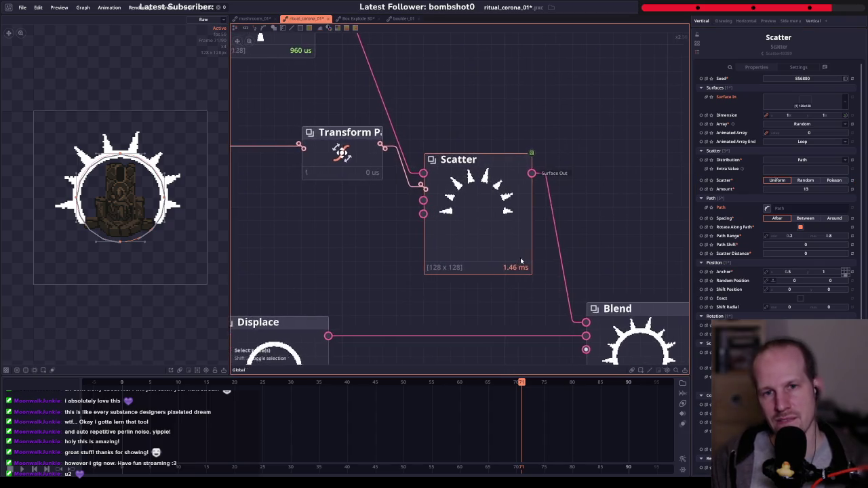
pyautogui.scroll(-1, 459, 209)
pyautogui.scroll(-3, 467, 224)
pyautogui.scroll(1, 341, 86)
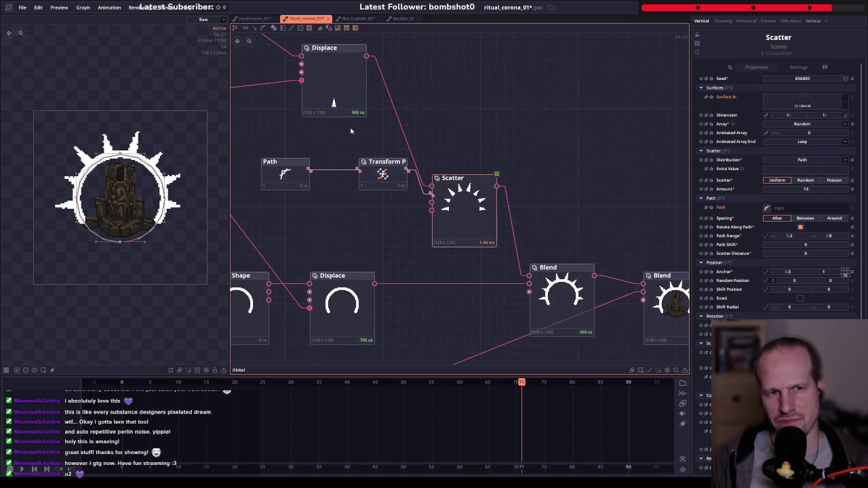
pyautogui.click(429, 130)
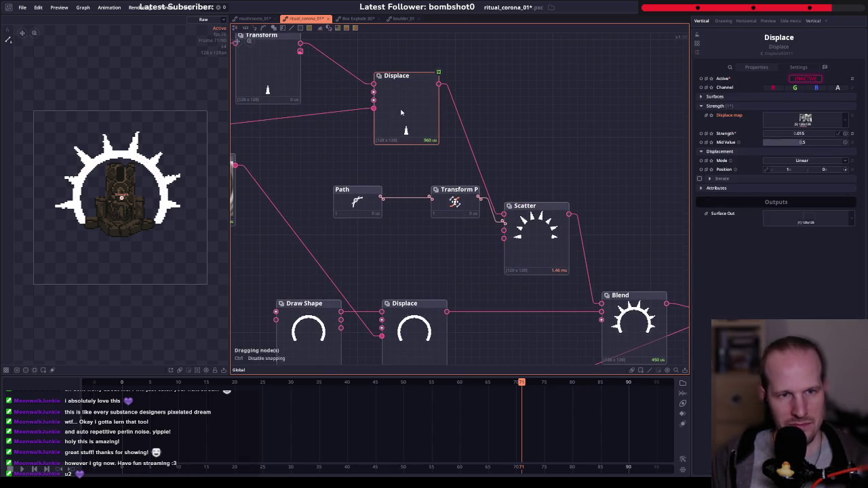
# - Set the Scatter Amount to 16 spikes
pyautogui.moveTo(581, 213); pyautogui.dragTo(499, 177)
pyautogui.click(485, 175)
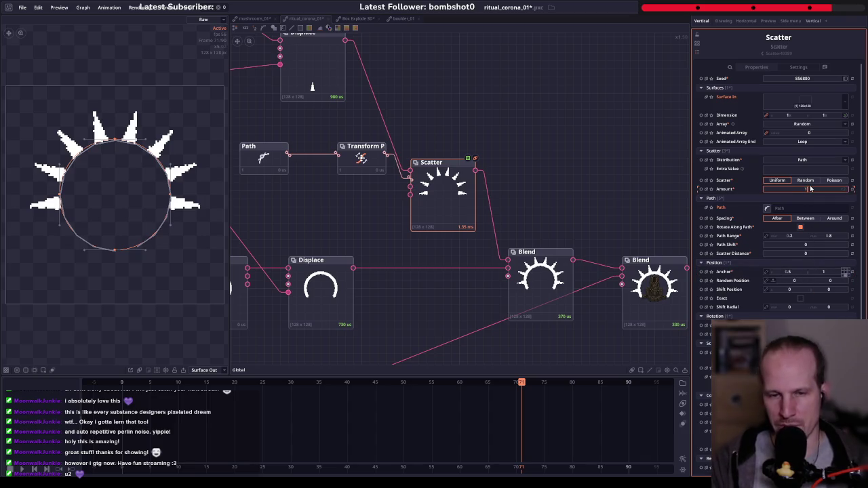
pyautogui.write('16')
pyautogui.press('Return')
pyautogui.moveTo(581, 204); pyautogui.dragTo(547, 208)
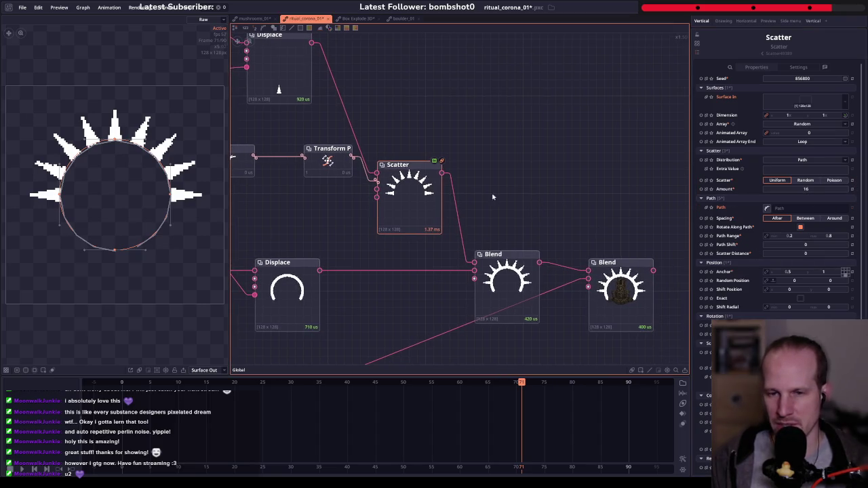
pyautogui.moveTo(493, 196); pyautogui.dragTo(320, 258)
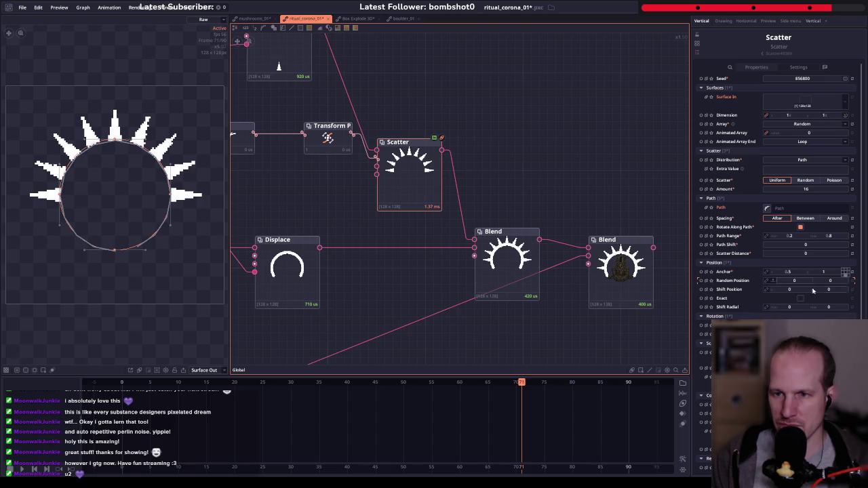
# - Test and reset Shift Position and Random Position, then set Shift Radial to 10
pyautogui.moveTo(821, 290)
pyautogui.mouseDown()
pyautogui.moveTo(807, 290)
pyautogui.moveTo(837, 303)
pyautogui.mouseUp()
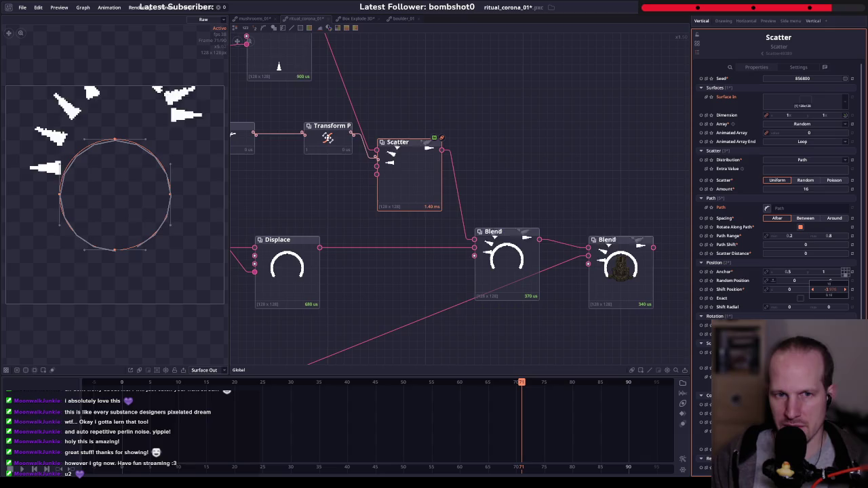
pyautogui.click(854, 291)
pyautogui.moveTo(789, 292); pyautogui.dragTo(802, 295)
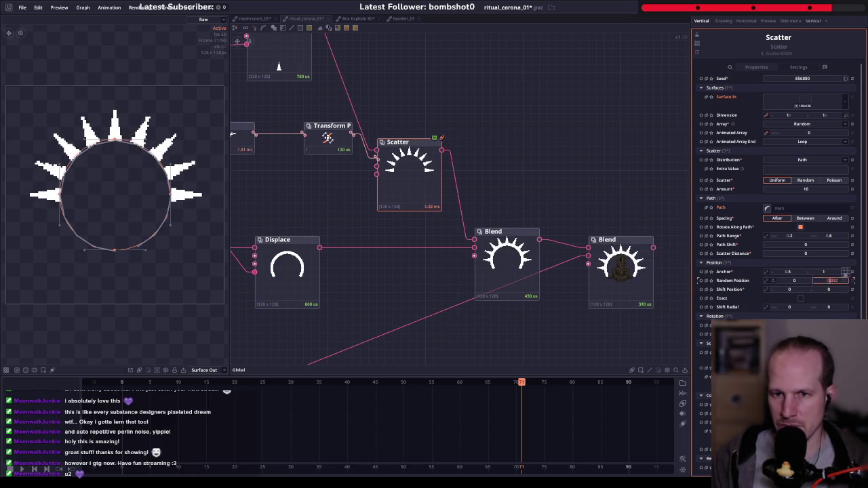
pyautogui.moveTo(832, 280); pyautogui.dragTo(821, 283)
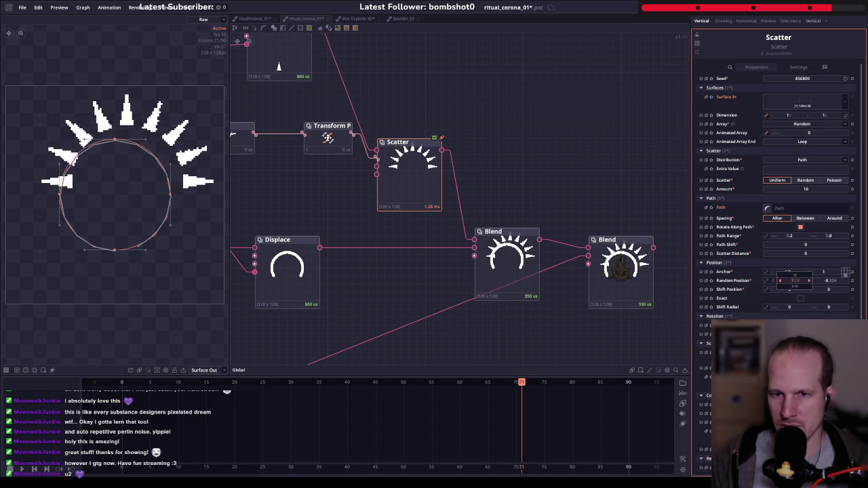
pyautogui.click(853, 280)
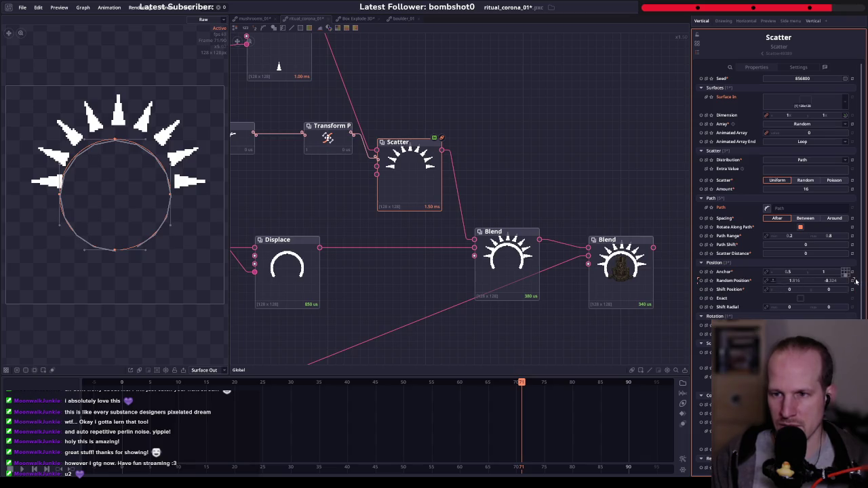
pyautogui.moveTo(792, 306)
pyautogui.mouseDown()
pyautogui.moveTo(804, 307)
pyautogui.moveTo(785, 306)
pyautogui.mouseUp()
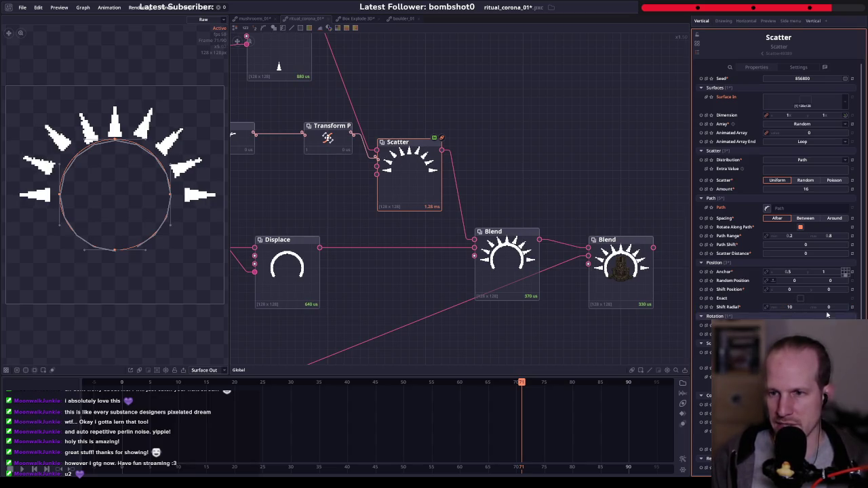
pyautogui.moveTo(828, 308); pyautogui.dragTo(840, 309)
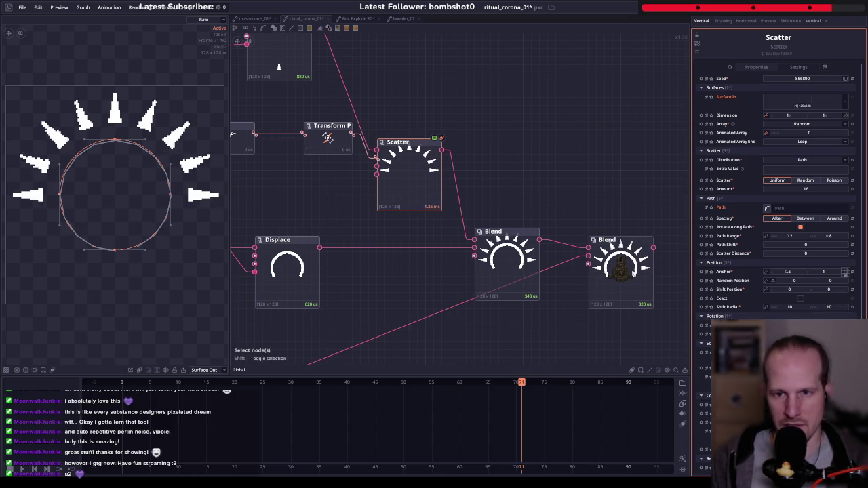
pyautogui.click(634, 259)
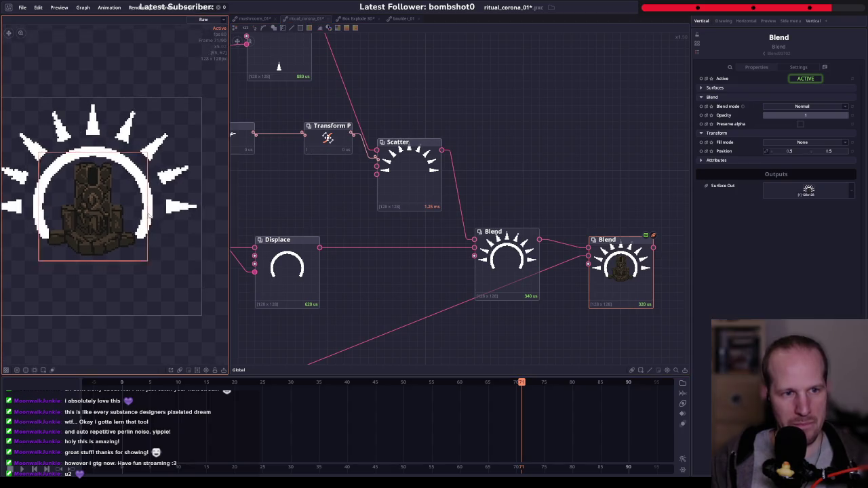
# - Duplicate the triangle Draw Shape node and combine both triangles in a new Blend node
pyautogui.moveTo(290, 68)
pyautogui.mouseDown()
pyautogui.moveTo(408, 139)
pyautogui.moveTo(502, 173)
pyautogui.mouseUp()
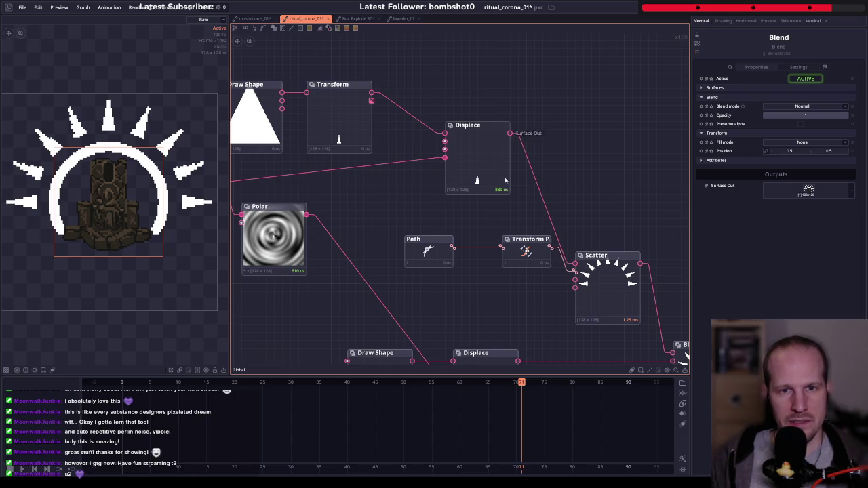
pyautogui.click(505, 180)
pyautogui.moveTo(380, 102)
pyautogui.mouseDown()
pyautogui.moveTo(510, 179)
pyautogui.moveTo(392, 105)
pyautogui.moveTo(464, 190)
pyautogui.mouseUp()
pyautogui.click(392, 227)
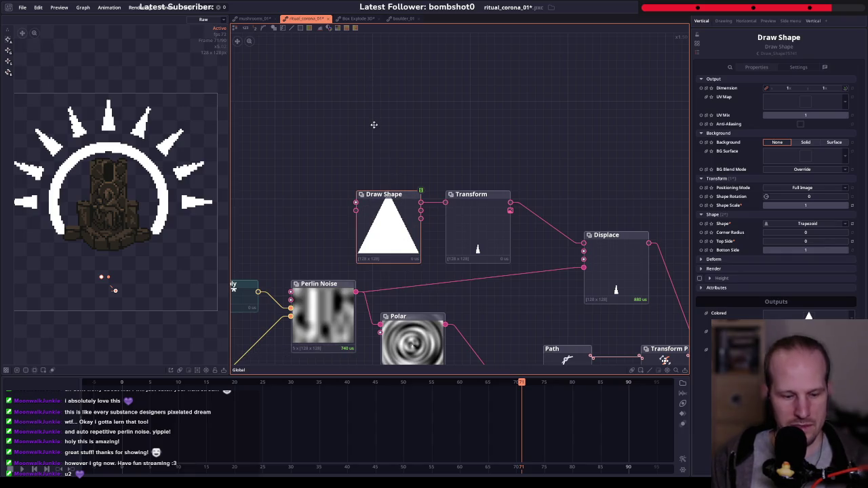
pyautogui.hotkey('ctrl', 'd')
pyautogui.click(356, 72)
pyautogui.moveTo(468, 128); pyautogui.dragTo(486, 193)
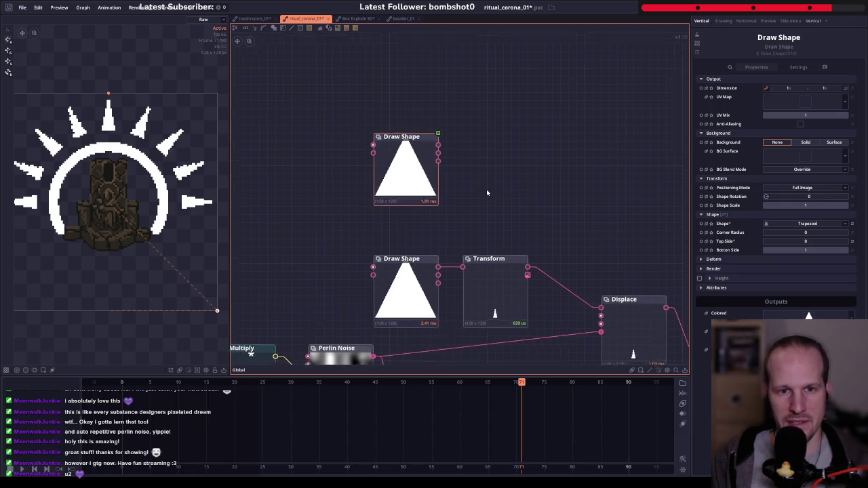
pyautogui.keyDown('shift'); pyautogui.click(421, 274); pyautogui.keyUp('shift')
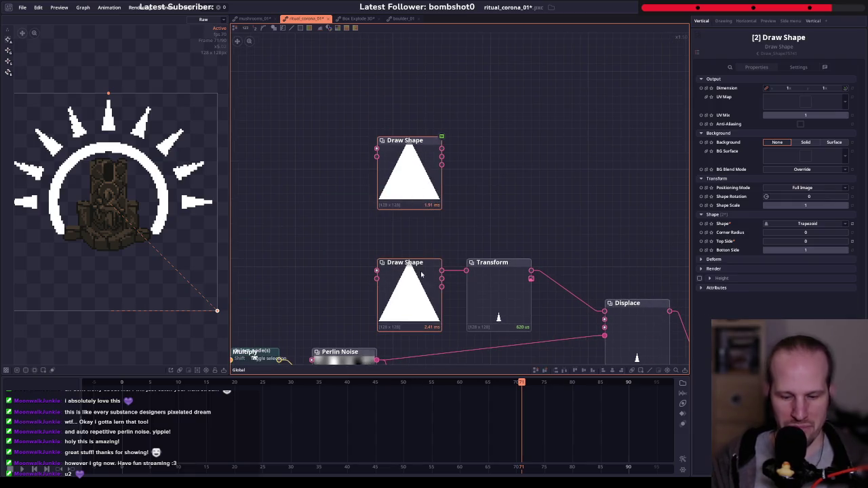
pyautogui.hotkey('ctrl', 'b')
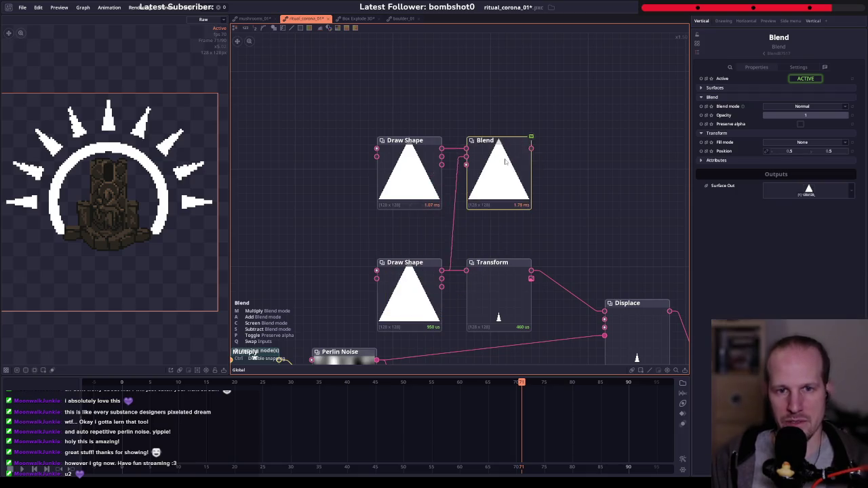
# - Wire the duplicate triangle into the Blend's first input and set the Blend mode to Subtract
pyautogui.moveTo(424, 165); pyautogui.dragTo(465, 181)
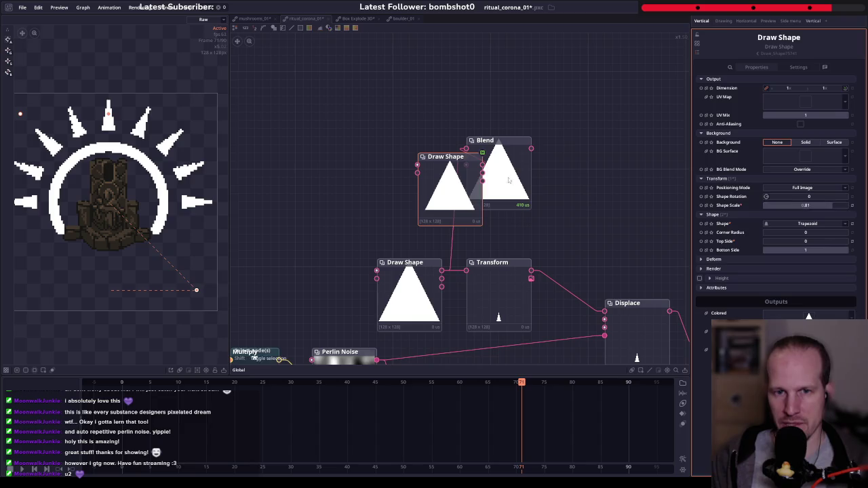
pyautogui.moveTo(523, 192); pyautogui.dragTo(573, 206)
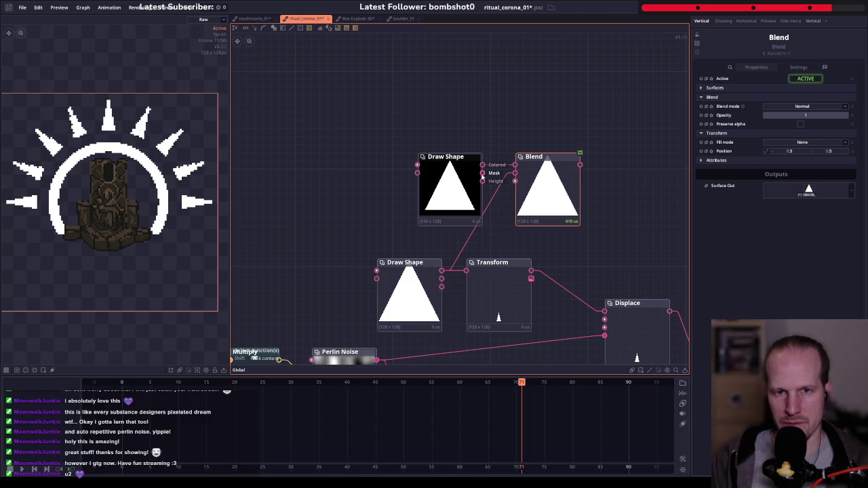
pyautogui.moveTo(482, 165); pyautogui.dragTo(515, 165)
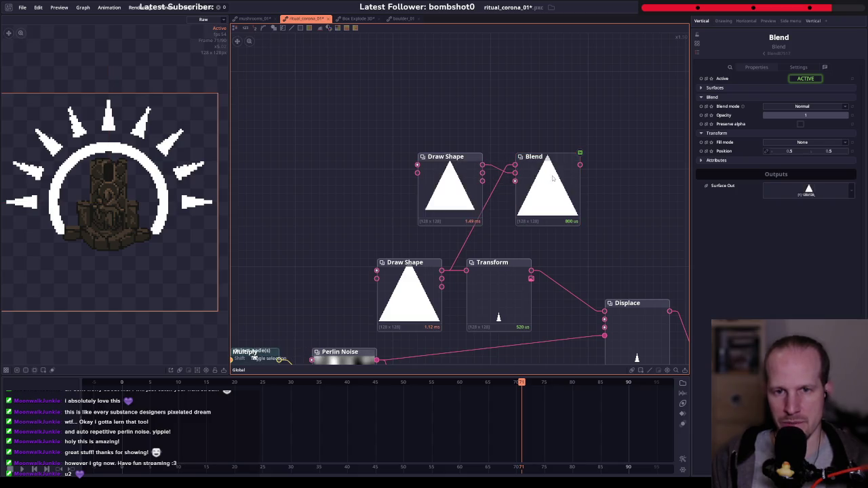
pyautogui.click(787, 193)
pyautogui.click(814, 106)
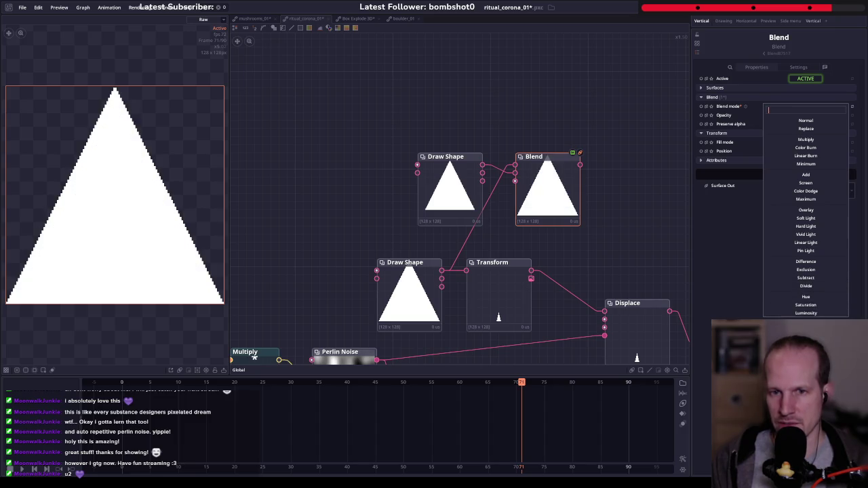
pyautogui.click(814, 278)
# - Keep the upper shape as Trapezoid at scale 1, and spread the Blend and triangle nodes apart
pyautogui.click(451, 194)
pyautogui.click(789, 229)
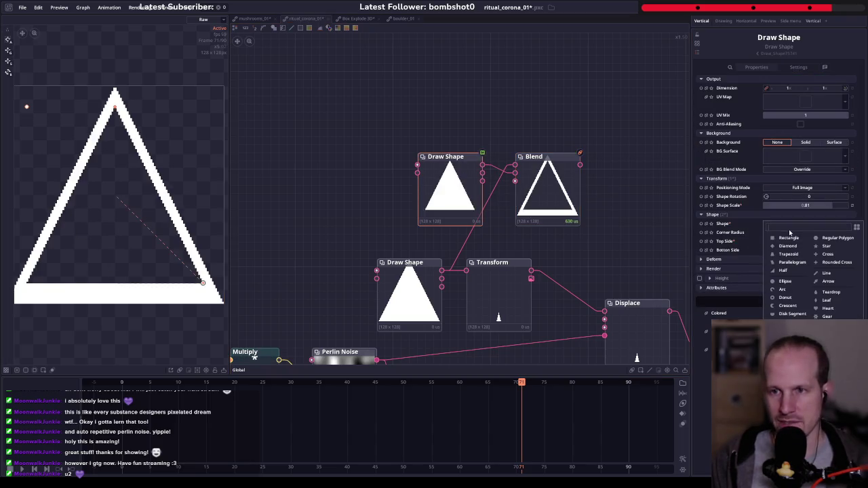
pyautogui.click(788, 254)
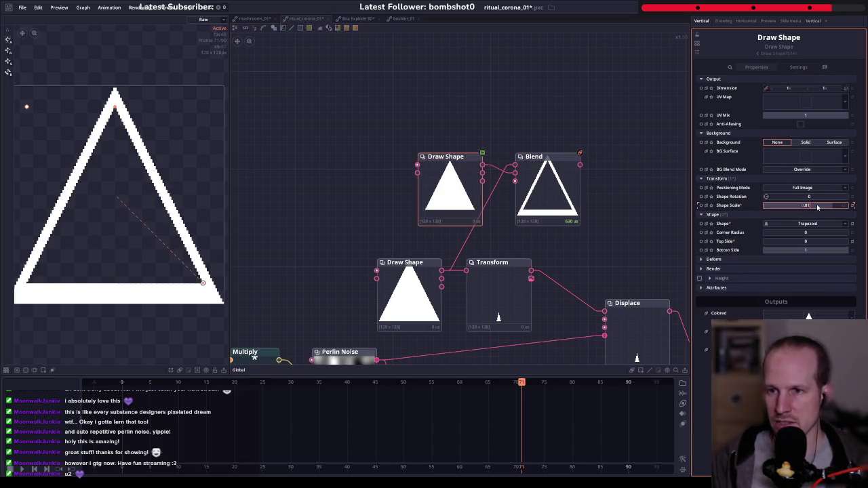
pyautogui.moveTo(817, 207); pyautogui.dragTo(821, 270)
pyautogui.moveTo(553, 196); pyautogui.dragTo(585, 195)
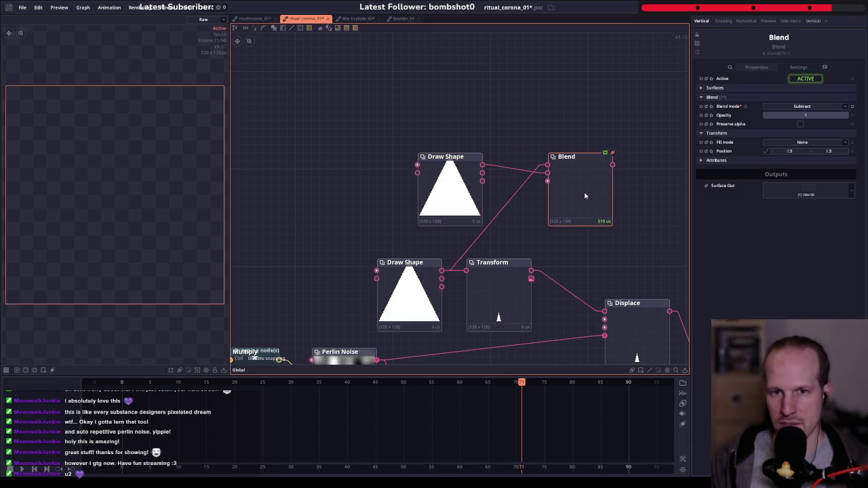
pyautogui.moveTo(455, 192); pyautogui.dragTo(350, 199)
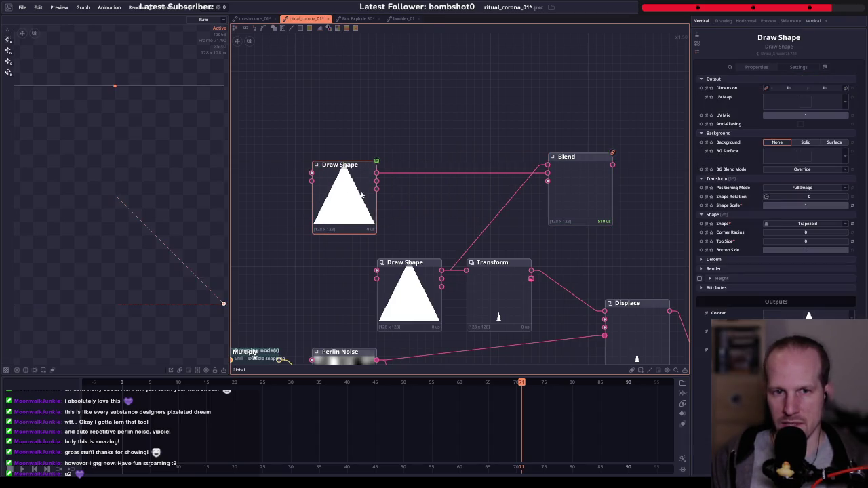
# - Insert a Transform on the triangle link, anchored at the bottom with Position Y 1
pyautogui.rightClick(464, 171)
pyautogui.write('traen')
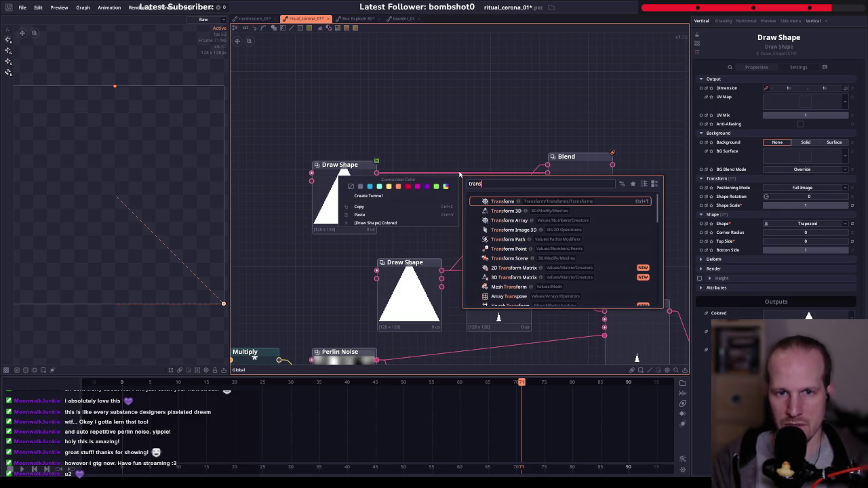
pyautogui.write('sform')
pyautogui.press('Return')
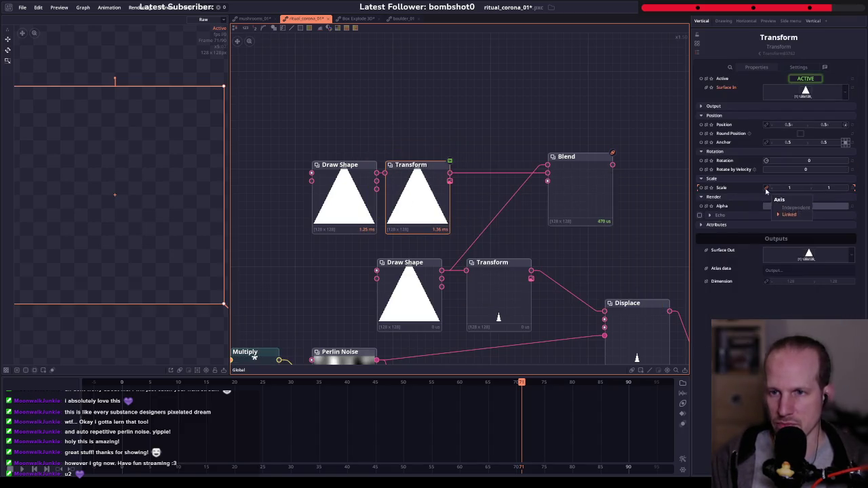
pyautogui.moveTo(829, 187); pyautogui.dragTo(799, 196)
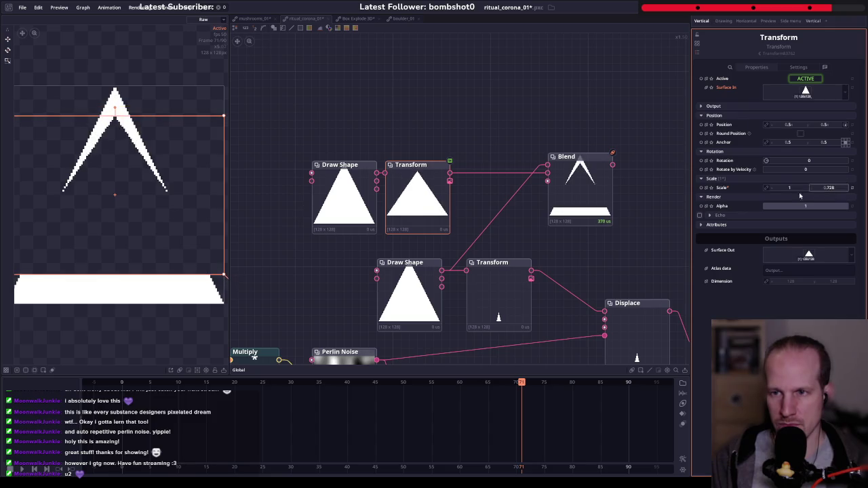
pyautogui.click(846, 145)
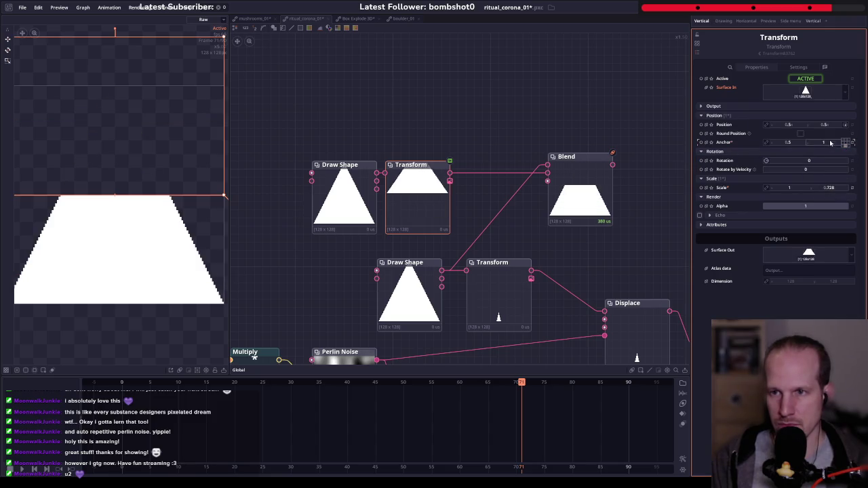
pyautogui.write('1')
pyautogui.press('Return')
# - Reset the cut-out triangle's scale to 1×1, then shrink it evenly to 0.7
pyautogui.moveTo(834, 192); pyautogui.dragTo(817, 190)
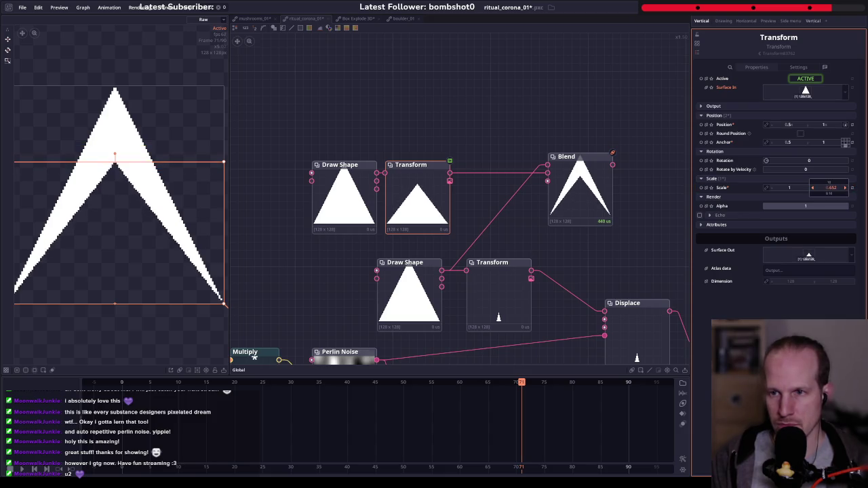
pyautogui.moveTo(790, 188)
pyautogui.mouseDown()
pyautogui.moveTo(780, 188)
pyautogui.moveTo(793, 187)
pyautogui.mouseUp()
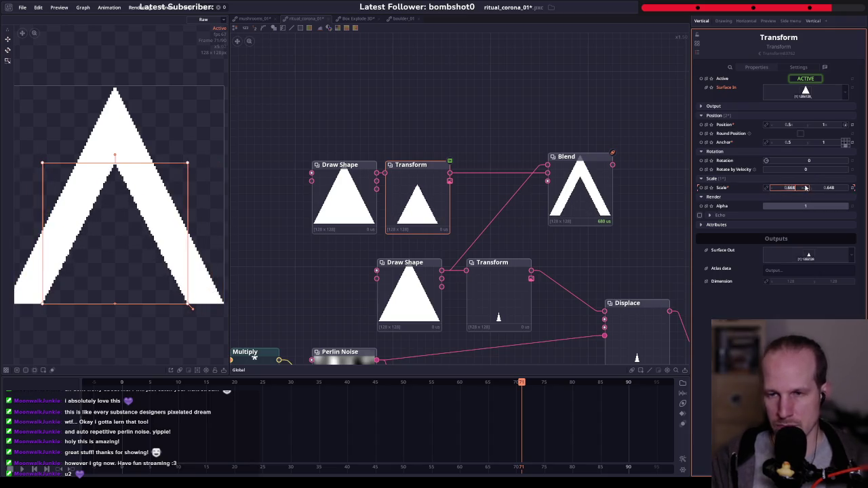
pyautogui.write('1')
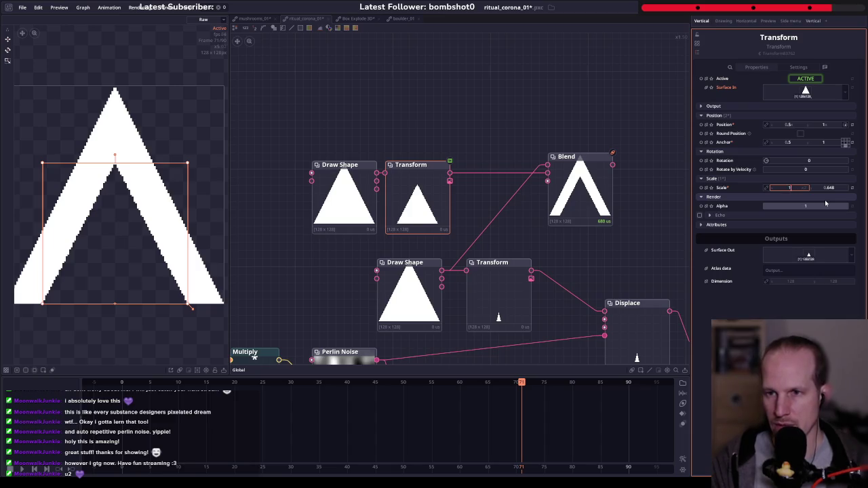
pyautogui.press('Tab')
pyautogui.write('1')
pyautogui.press('Return')
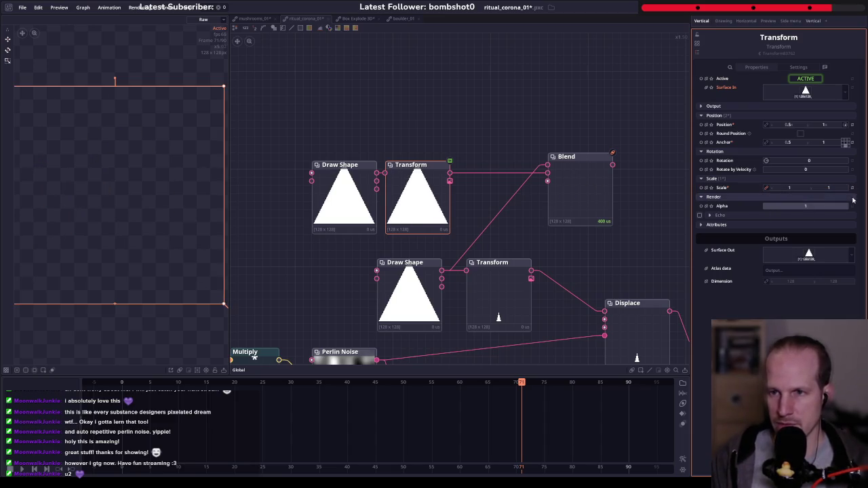
pyautogui.moveTo(798, 188); pyautogui.dragTo(745, 188)
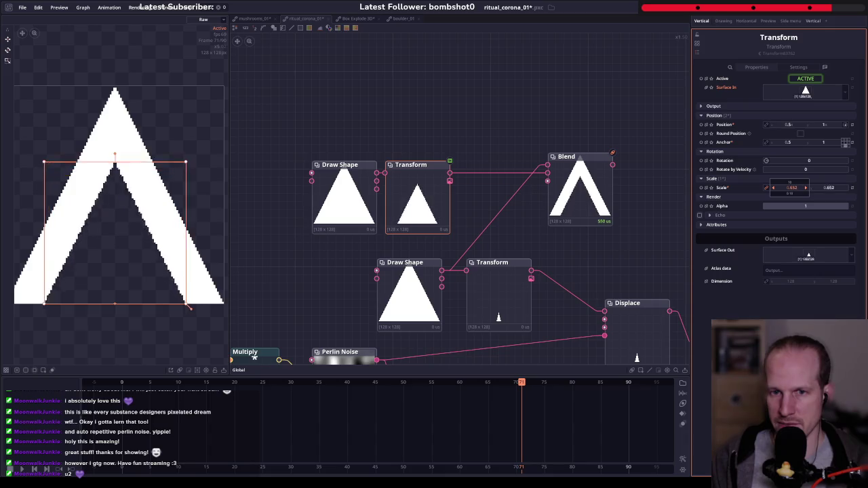
pyautogui.moveTo(746, 188); pyautogui.dragTo(742, 188)
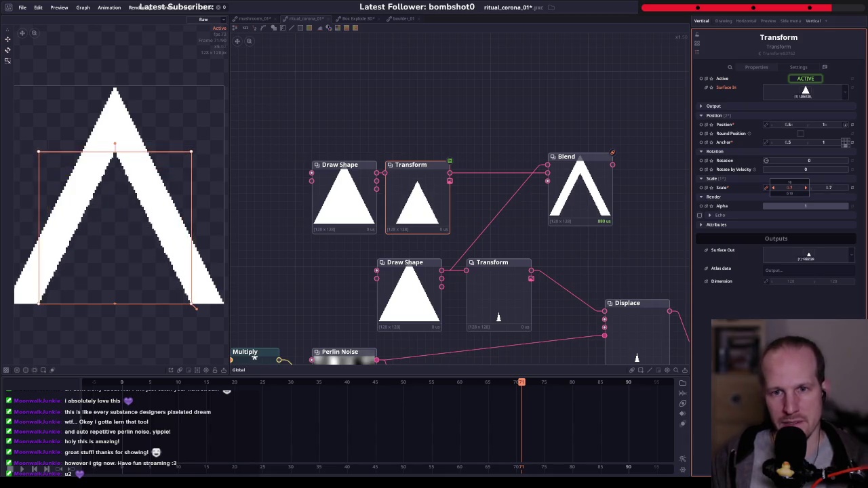
# - Feed the Blend's chevron output into the small ray Transform instead of directly into Displace
pyautogui.moveTo(562, 242)
pyautogui.mouseDown()
pyautogui.moveTo(494, 208)
pyautogui.moveTo(485, 237)
pyautogui.moveTo(495, 247)
pyautogui.mouseUp()
pyautogui.moveTo(658, 375); pyautogui.dragTo(449, 172)
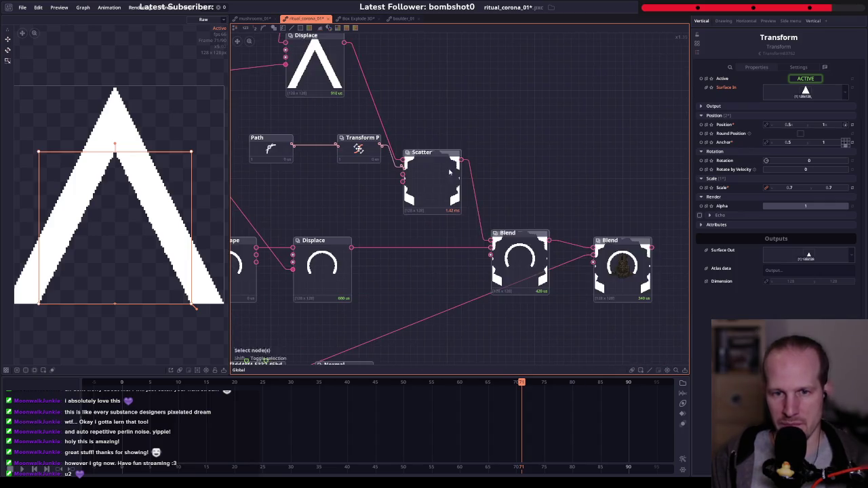
pyautogui.moveTo(283, 32); pyautogui.dragTo(448, 204)
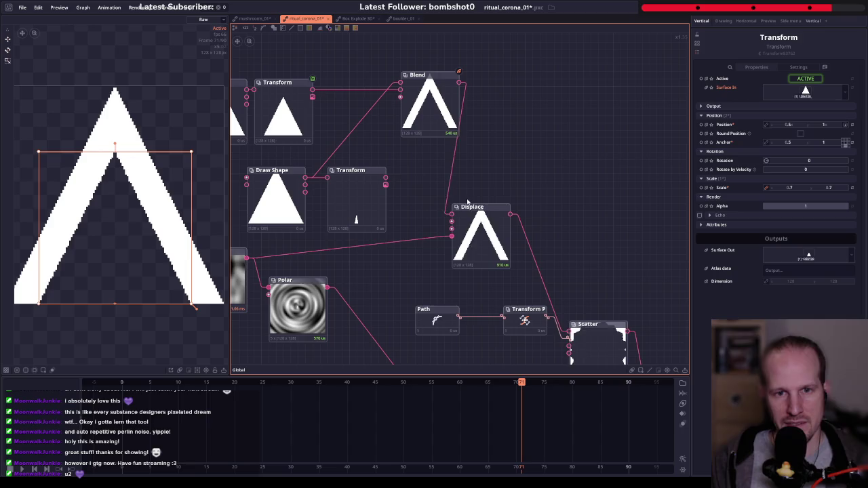
pyautogui.hotkey('ctrl', 'z')
pyautogui.moveTo(421, 174); pyautogui.dragTo(558, 193)
pyautogui.moveTo(596, 102)
pyautogui.mouseDown()
pyautogui.moveTo(461, 185)
pyautogui.moveTo(464, 201)
pyautogui.moveTo(523, 224)
pyautogui.mouseUp()
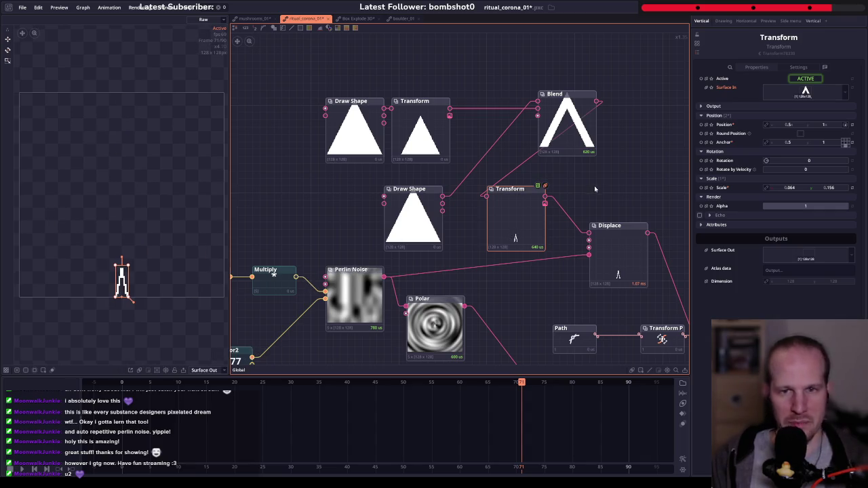
pyautogui.click(565, 129)
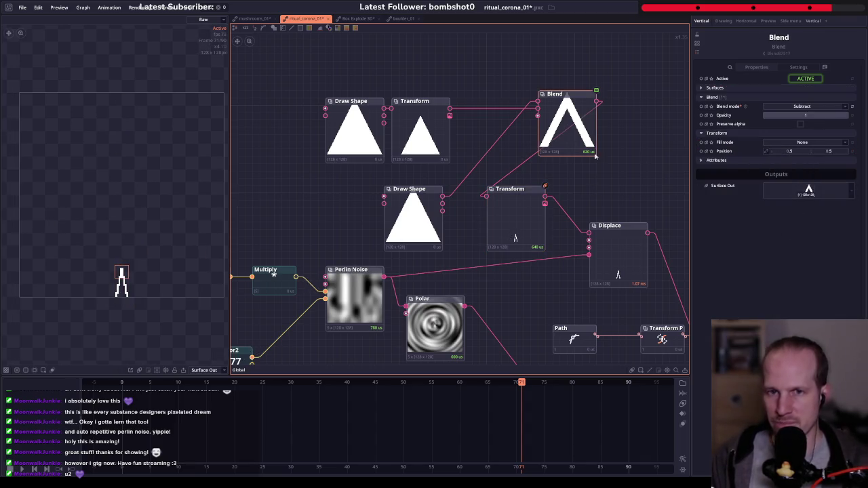
# - Shrink the cut-out triangle to 0.612 to thicken the chevrons, and preview the corona arc
pyautogui.click(421, 133)
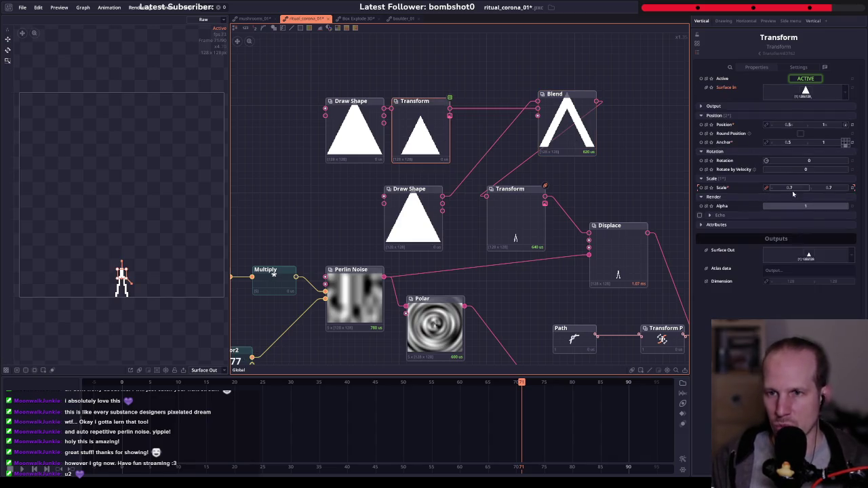
pyautogui.moveTo(789, 188); pyautogui.dragTo(773, 188)
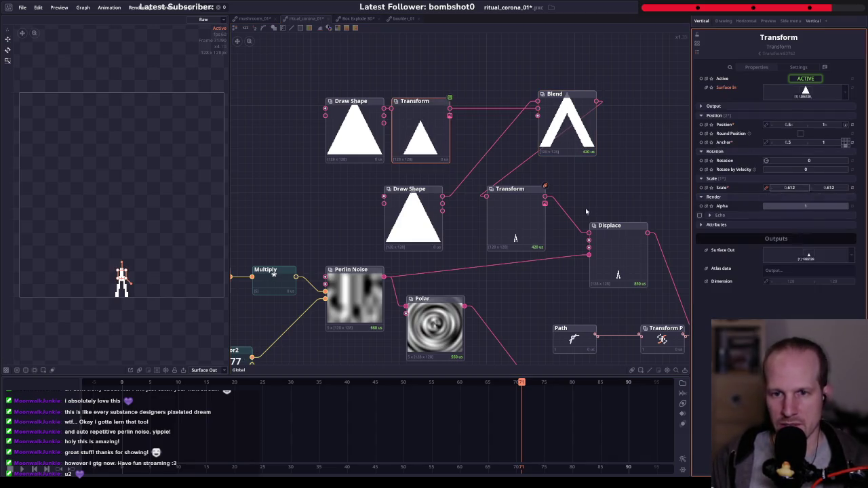
pyautogui.moveTo(587, 212); pyautogui.dragTo(461, 183)
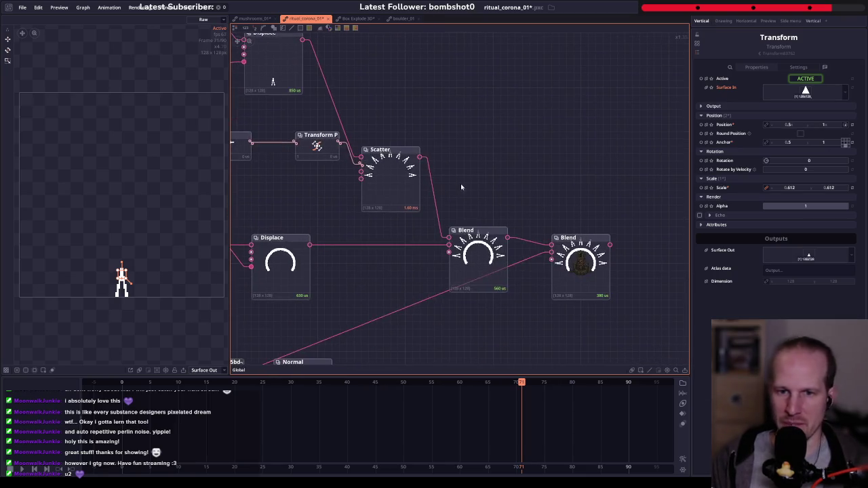
pyautogui.click(477, 286)
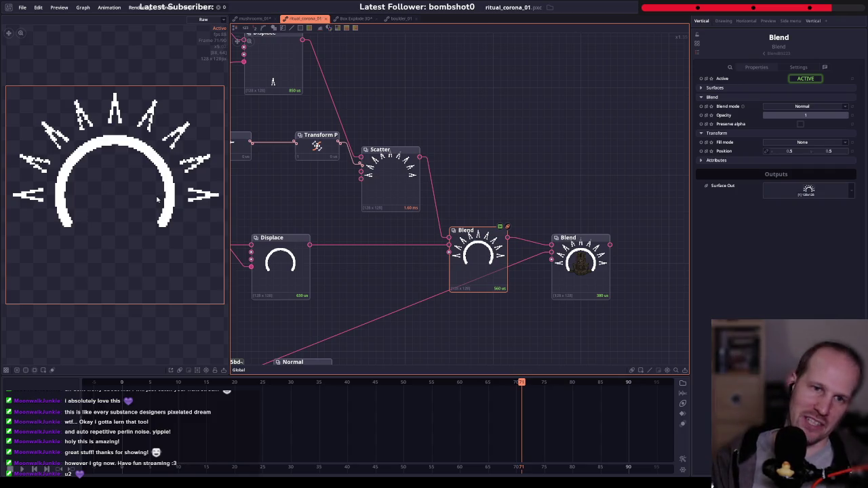
pyautogui.moveTo(420, 61); pyautogui.dragTo(515, 191)
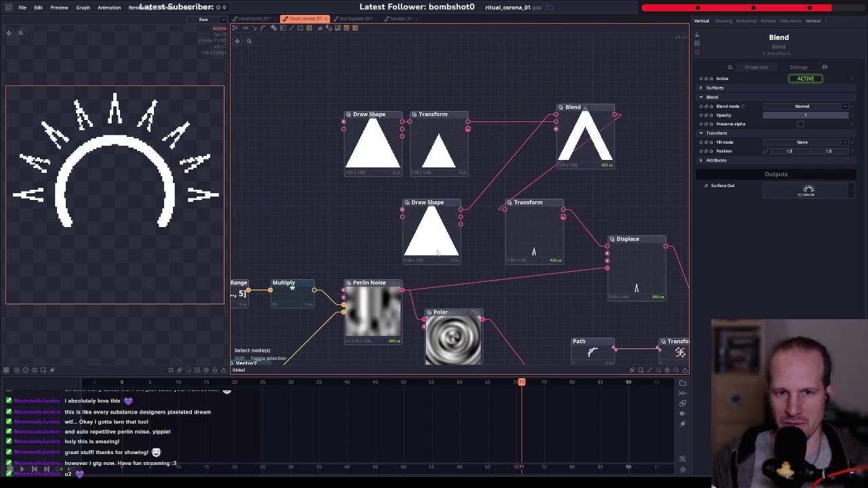
# - Scale the ray Transform to about X 0.1, Y 0.096 to resize the chevron spikes
pyautogui.click(532, 234)
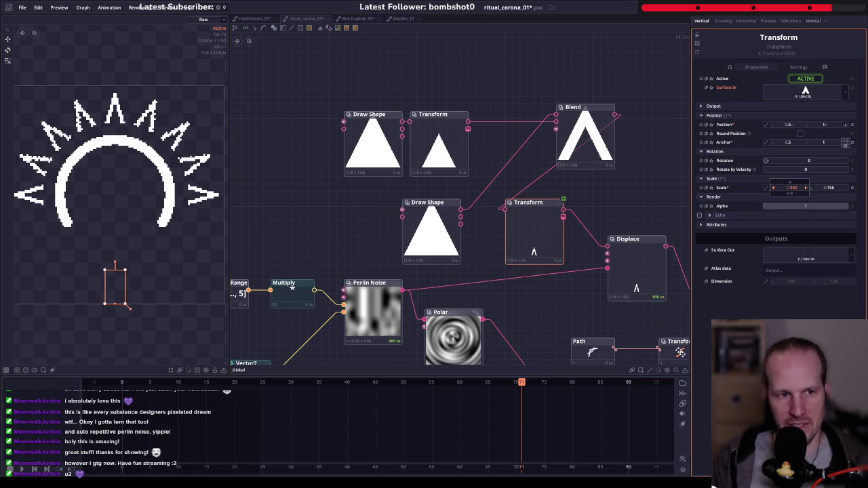
pyautogui.moveTo(129, 308); pyautogui.dragTo(138, 308)
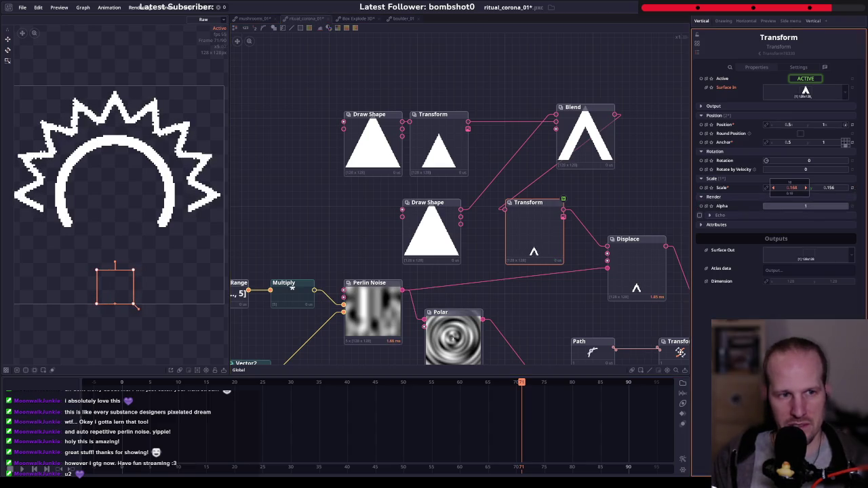
pyautogui.moveTo(597, 306); pyautogui.dragTo(398, 183)
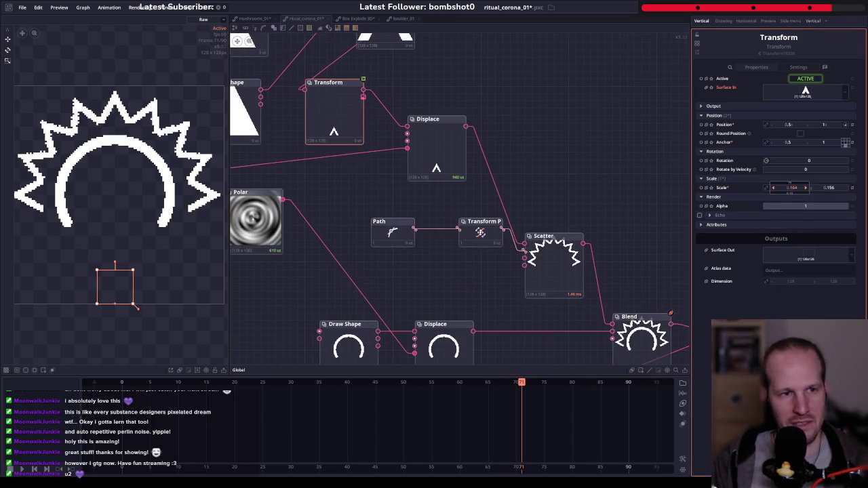
pyautogui.moveTo(790, 187); pyautogui.dragTo(773, 187)
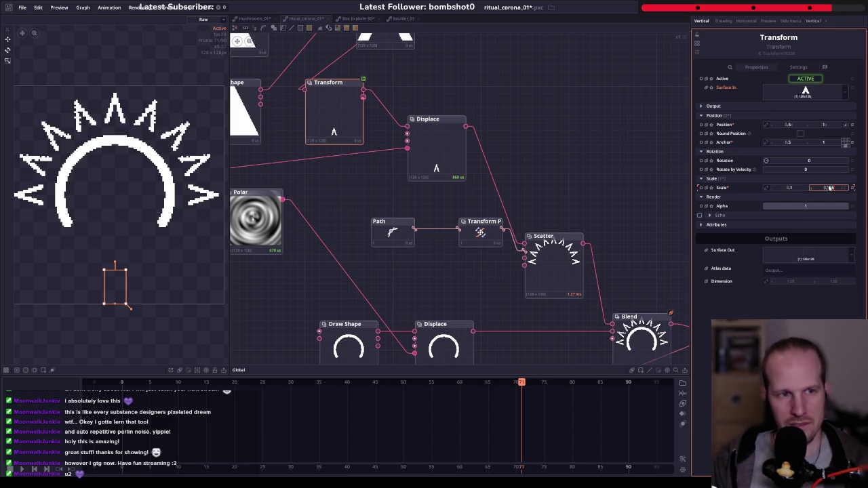
pyautogui.moveTo(828, 188); pyautogui.dragTo(817, 188)
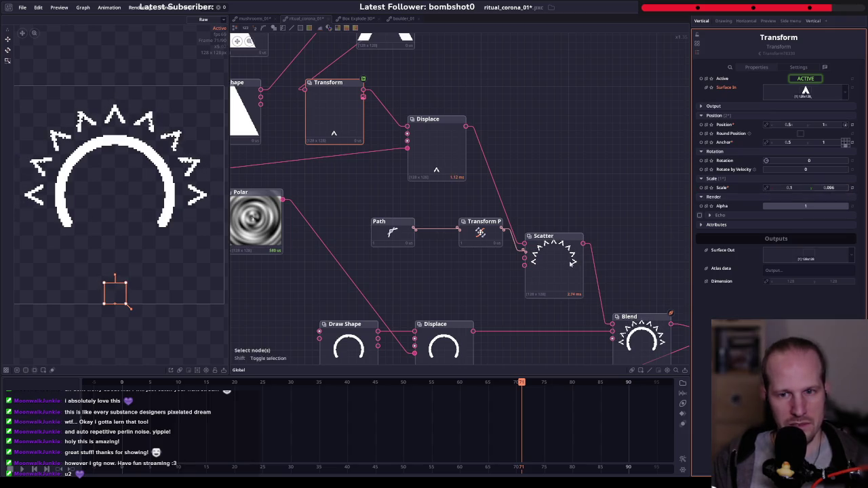
pyautogui.moveTo(575, 271); pyautogui.dragTo(437, 149)
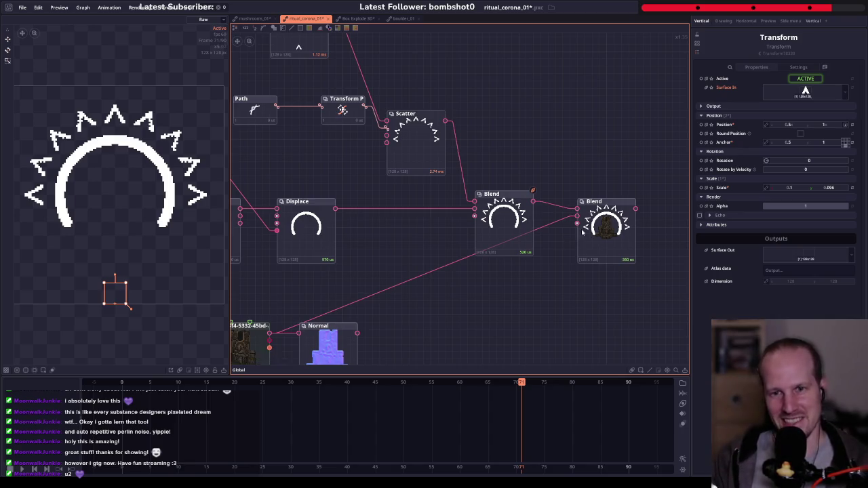
pyautogui.moveTo(333, 179); pyautogui.dragTo(438, 227)
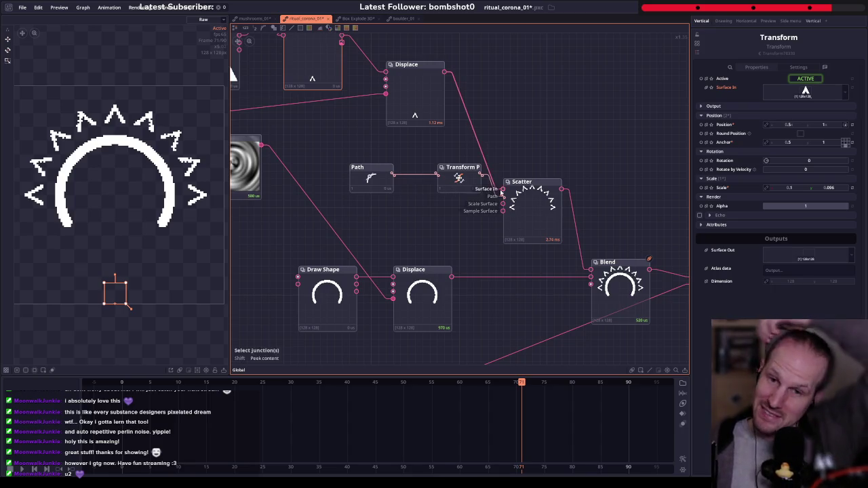
pyautogui.scroll(-2, 515, 203)
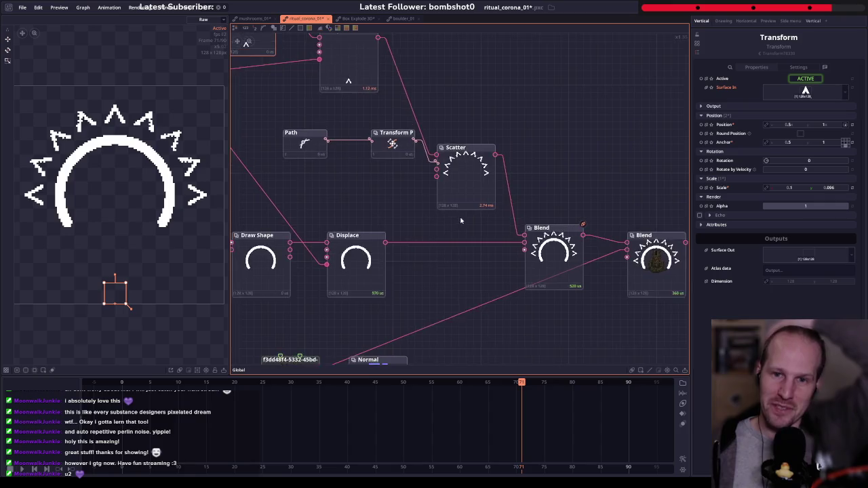
pyautogui.scroll(-3, 474, 197)
pyautogui.scroll(-2, 513, 184)
pyautogui.scroll(1, 513, 184)
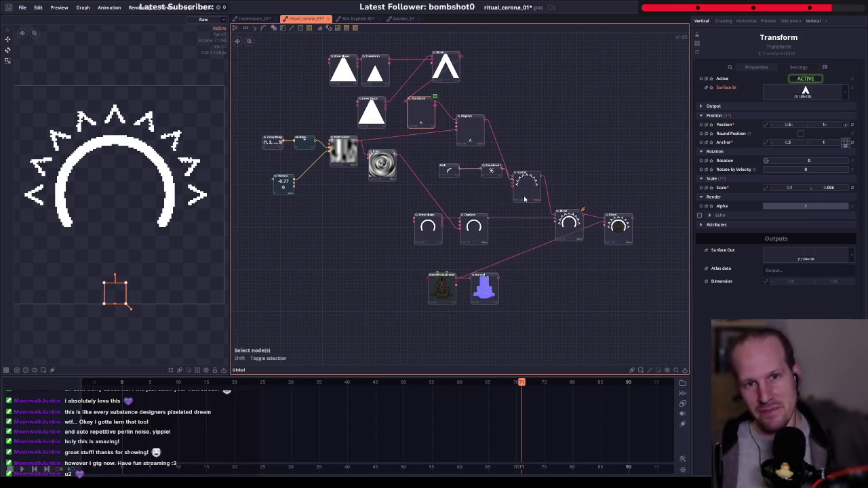
pyautogui.scroll(1, 519, 204)
pyautogui.scroll(1, 523, 219)
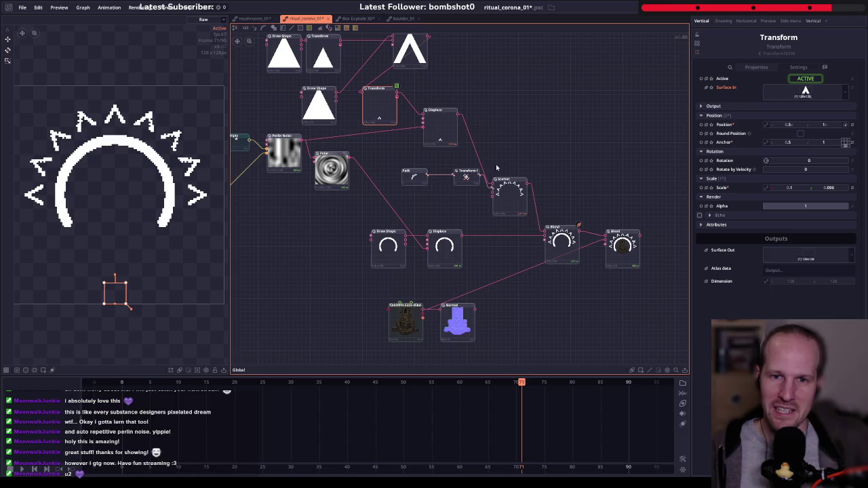
pyautogui.scroll(1, 475, 149)
pyautogui.scroll(2, 461, 136)
pyautogui.rightClick(449, 122)
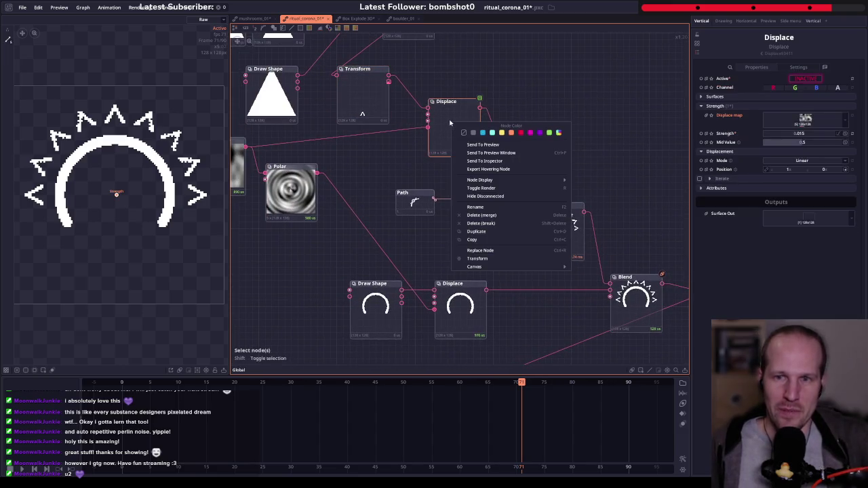
pyautogui.click(655, 100)
pyautogui.click(805, 80)
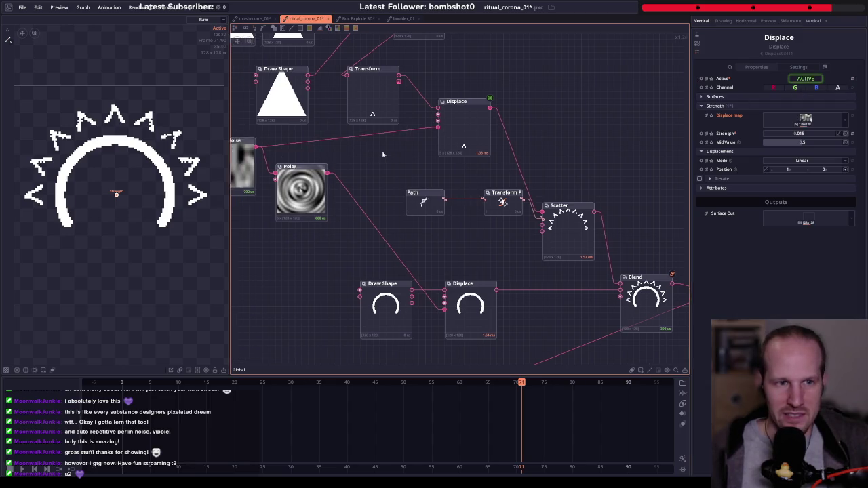
pyautogui.hscroll(-3, 382, 151)
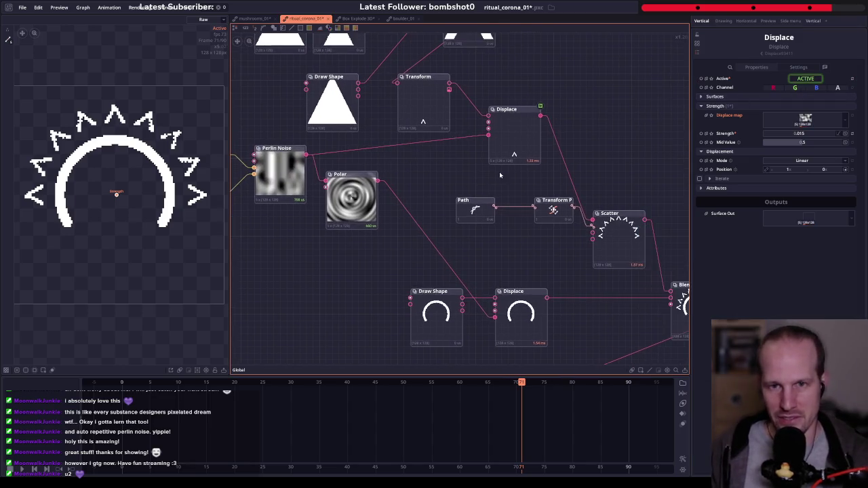
pyautogui.hscroll(2, 499, 171)
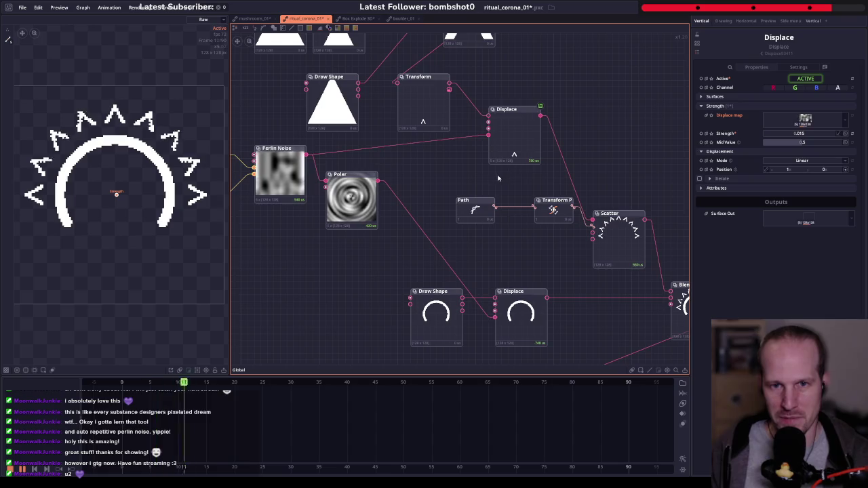
# - Preview the triangle Displace output, then the final Blend's warped arc with chevron rays
pyautogui.click(511, 134)
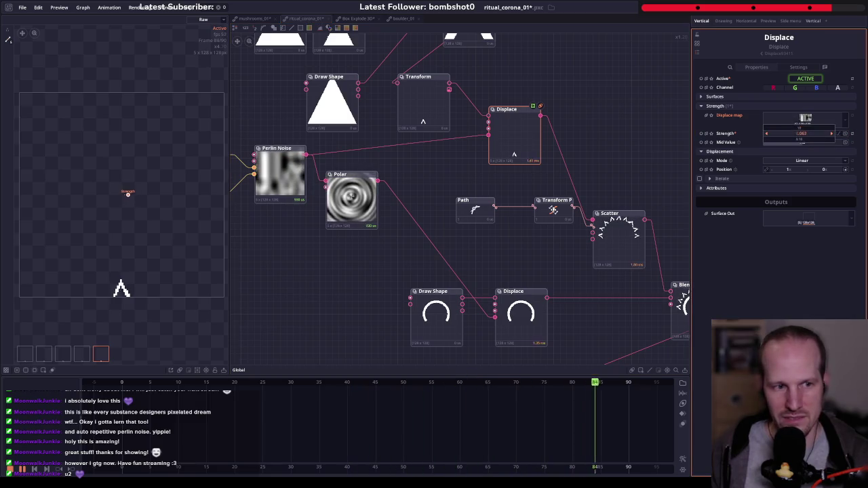
pyautogui.moveTo(590, 306); pyautogui.dragTo(431, 202)
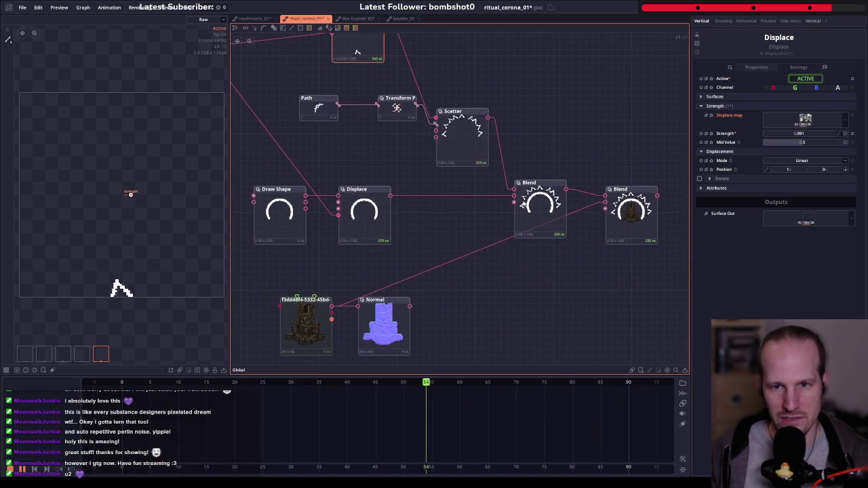
pyautogui.scroll(5, 562, 223)
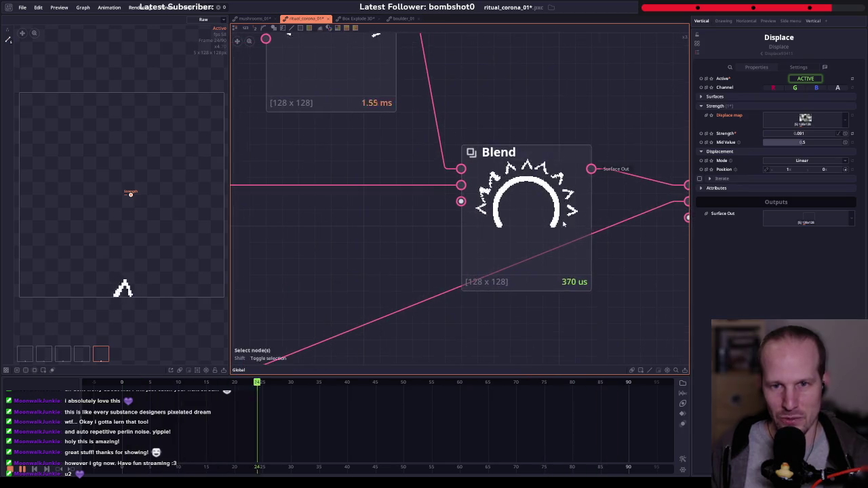
pyautogui.moveTo(498, 165)
pyautogui.mouseDown()
pyautogui.moveTo(347, 141)
pyautogui.moveTo(514, 203)
pyautogui.mouseUp()
pyautogui.scroll(-2, 346, 141)
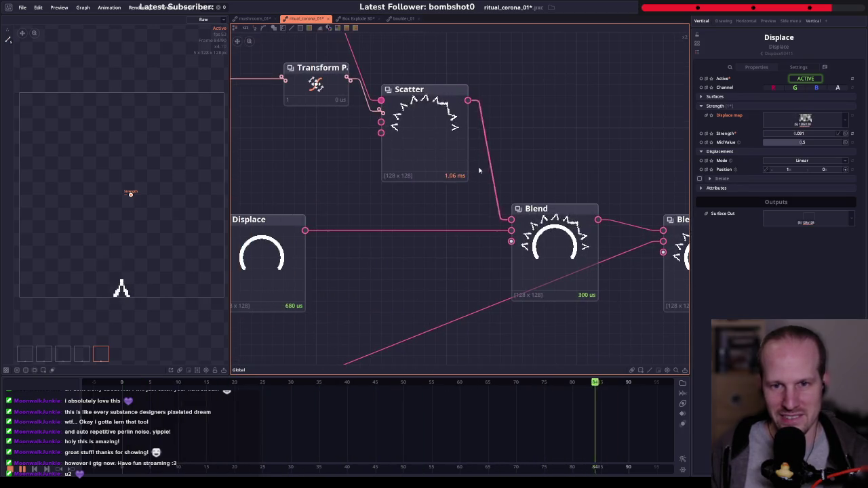
pyautogui.scroll(-2, 414, 210)
pyautogui.moveTo(414, 209); pyautogui.dragTo(490, 196)
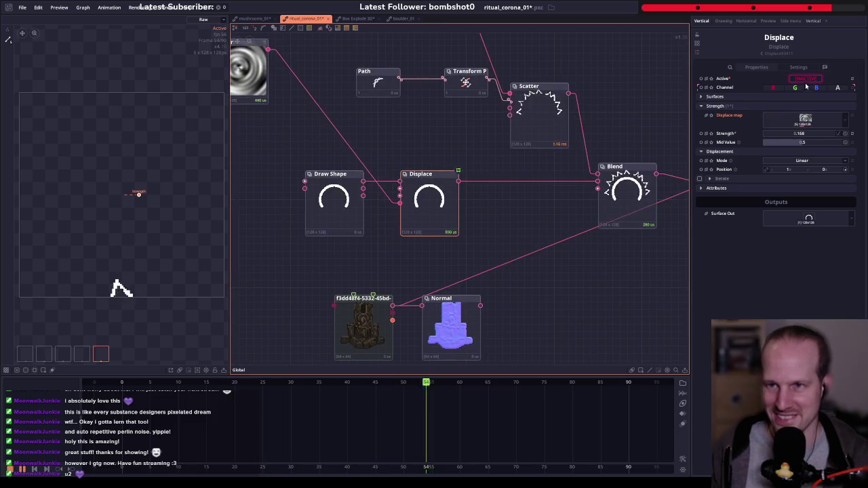
pyautogui.moveTo(576, 166); pyautogui.dragTo(423, 160)
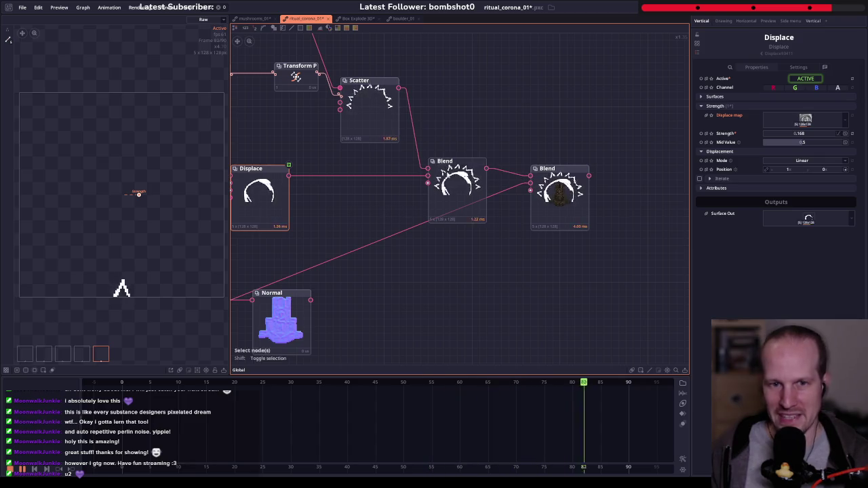
pyautogui.moveTo(387, 218); pyautogui.dragTo(444, 270)
pyautogui.click(627, 256)
pyautogui.moveTo(627, 256); pyautogui.dragTo(421, 226)
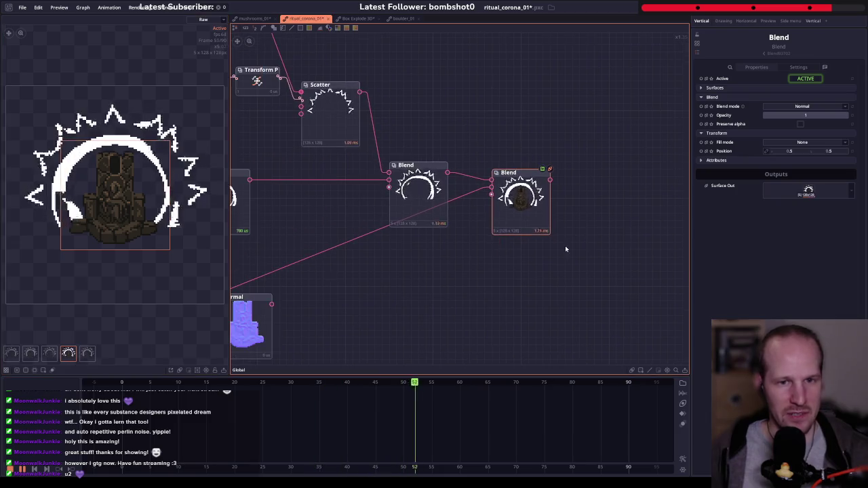
pyautogui.moveTo(312, 215)
pyautogui.mouseDown()
pyautogui.moveTo(330, 246)
pyautogui.moveTo(545, 231)
pyautogui.mouseUp()
pyautogui.scroll(-3, 468, 241)
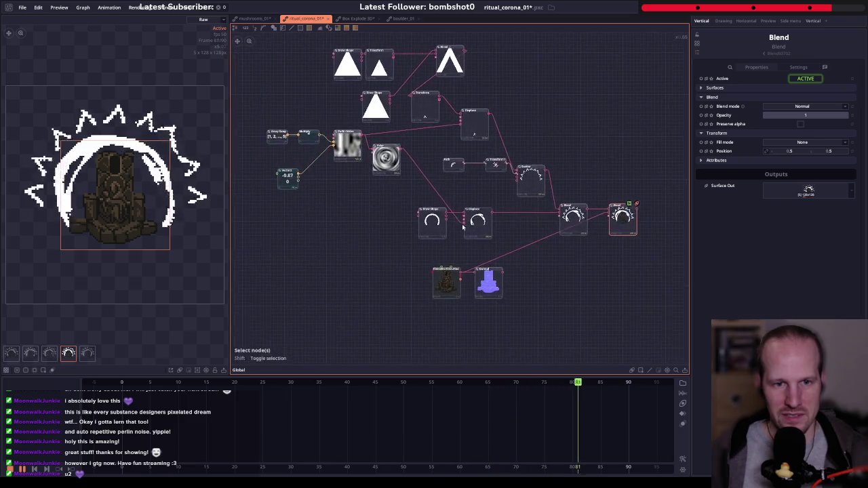
pyautogui.moveTo(364, 246); pyautogui.dragTo(502, 254)
pyautogui.click(389, 148)
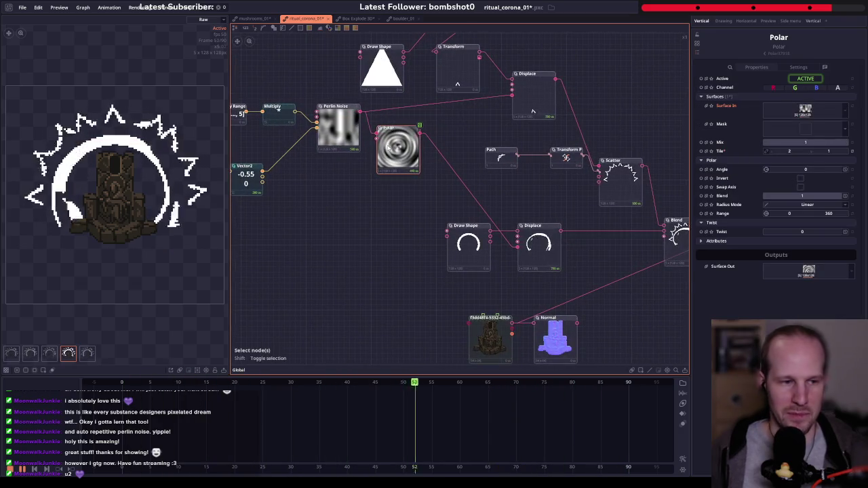
pyautogui.doubleClick(393, 147)
pyautogui.moveTo(330, 181); pyautogui.dragTo(398, 206)
pyautogui.doubleClick(405, 151)
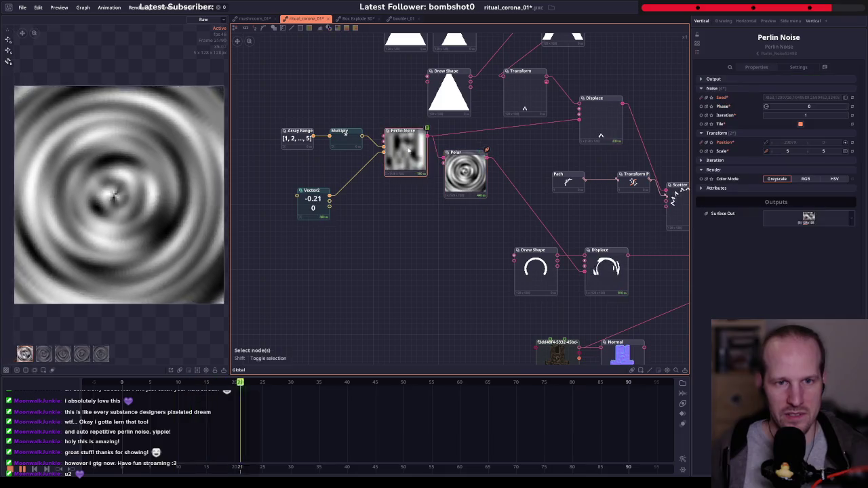
pyautogui.doubleClick(607, 127)
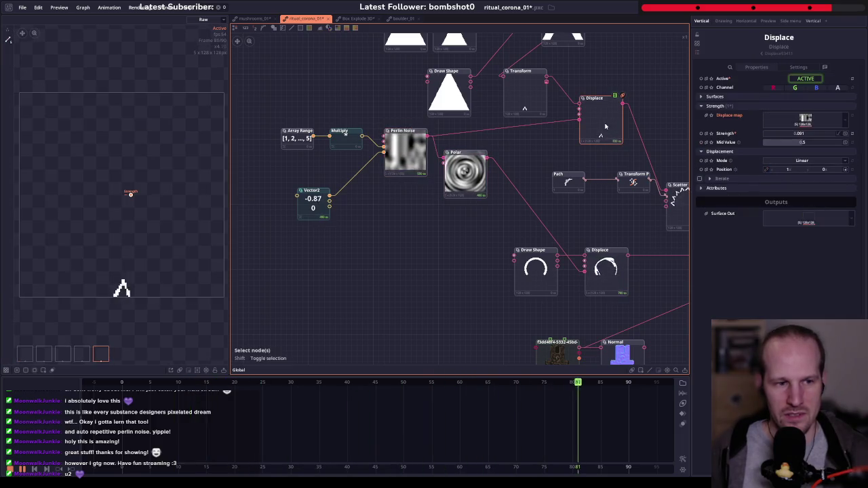
pyautogui.click(453, 177)
pyautogui.moveTo(524, 224); pyautogui.dragTo(354, 201)
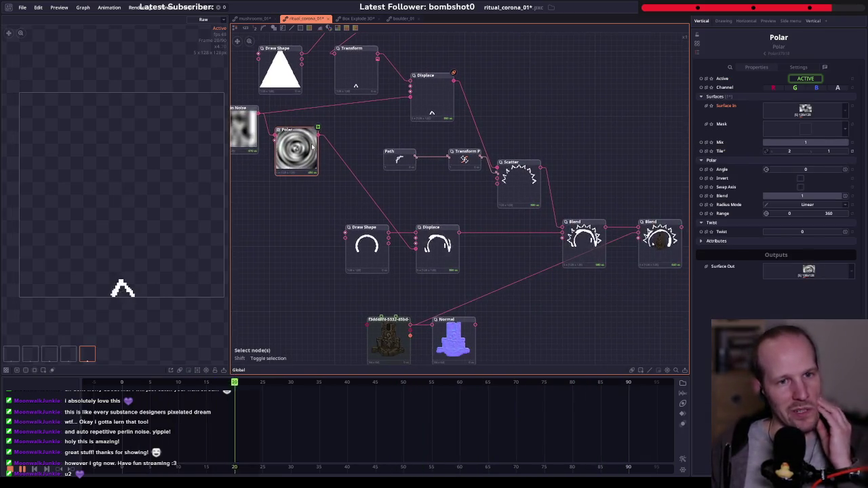
pyautogui.moveTo(620, 215); pyautogui.dragTo(453, 203)
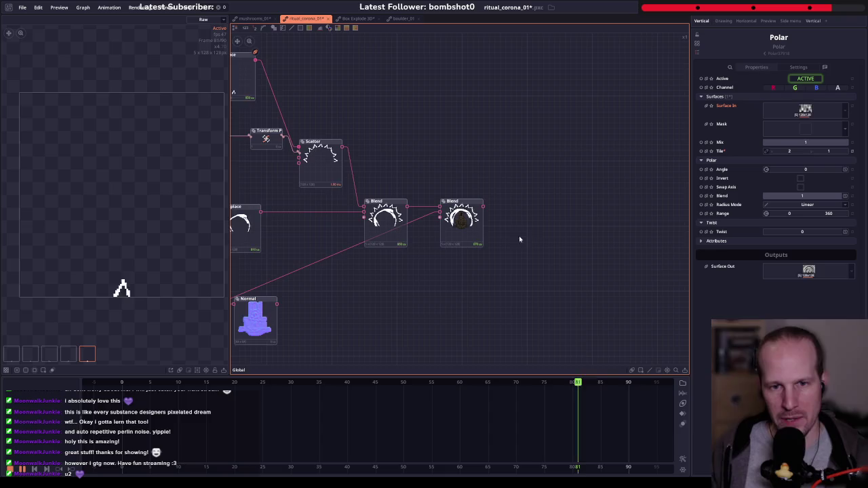
pyautogui.moveTo(520, 238)
pyautogui.mouseDown()
pyautogui.moveTo(455, 199)
pyautogui.moveTo(514, 216)
pyautogui.mouseUp()
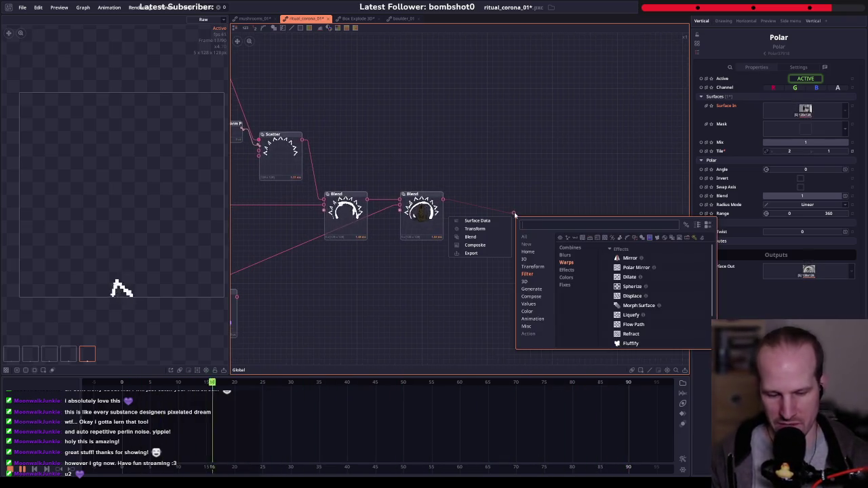
# - Search 'sprite' and place a Render Spritesheet node after the final Blend
pyautogui.write('spi')
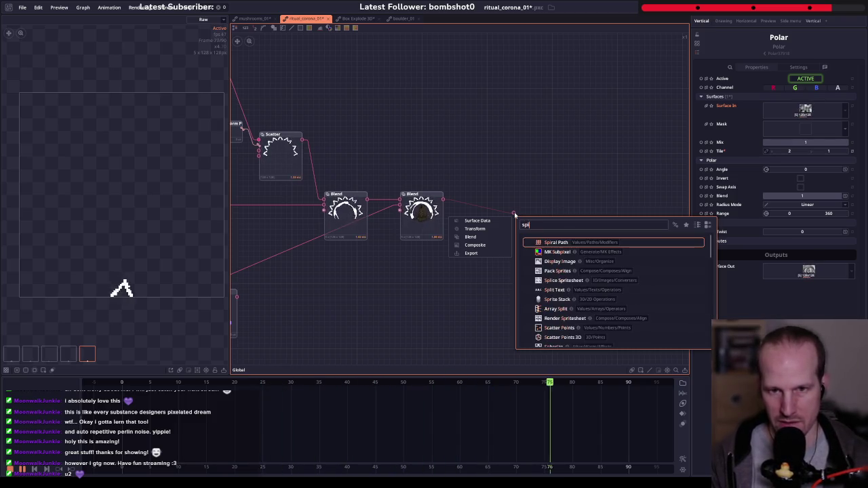
pyautogui.write('rt')
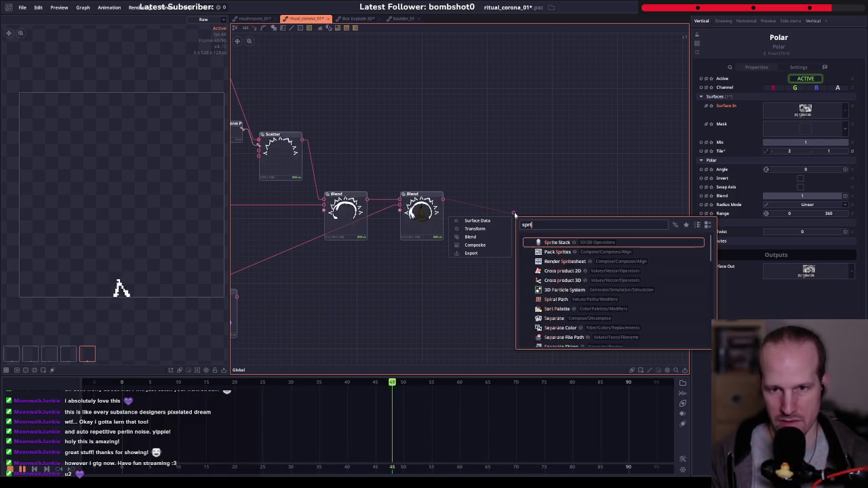
pyautogui.write('i')
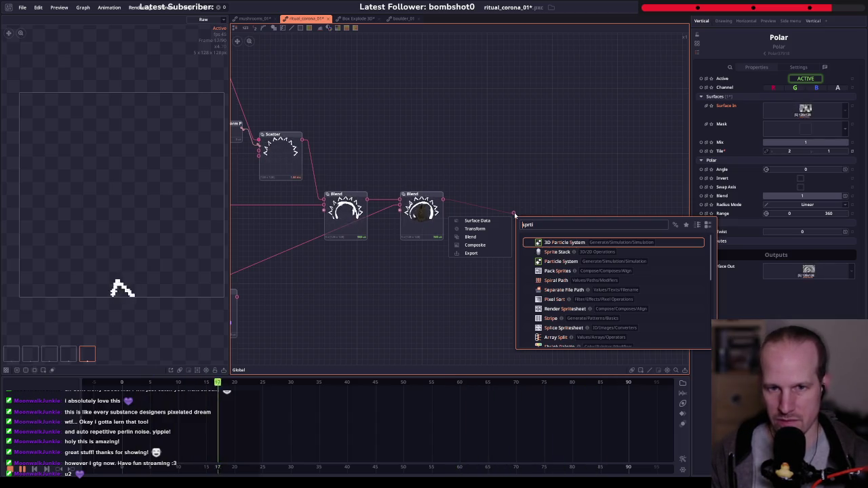
pyautogui.write('sprit')
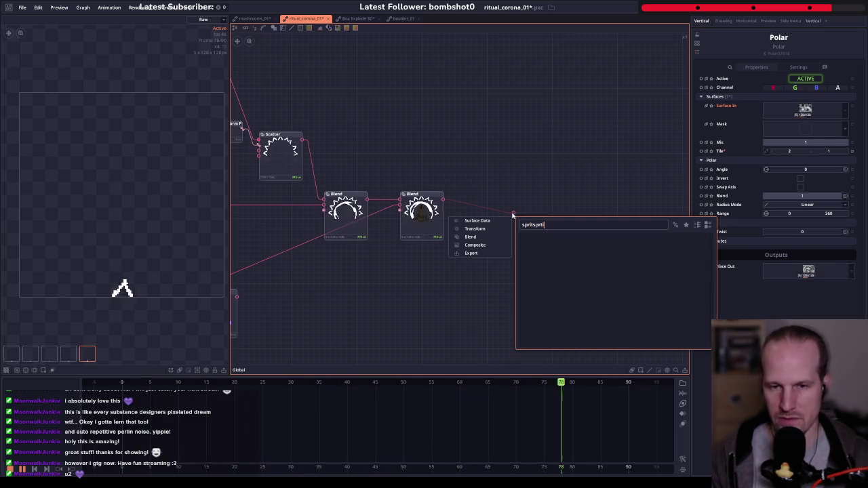
pyautogui.write('sp')
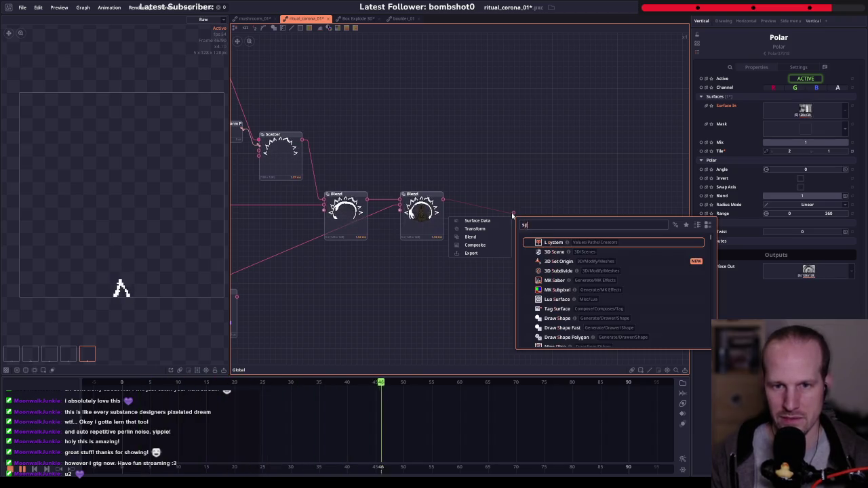
pyautogui.write('rite')
pyautogui.press('Down')
pyautogui.press('Down')
pyautogui.press('Down')
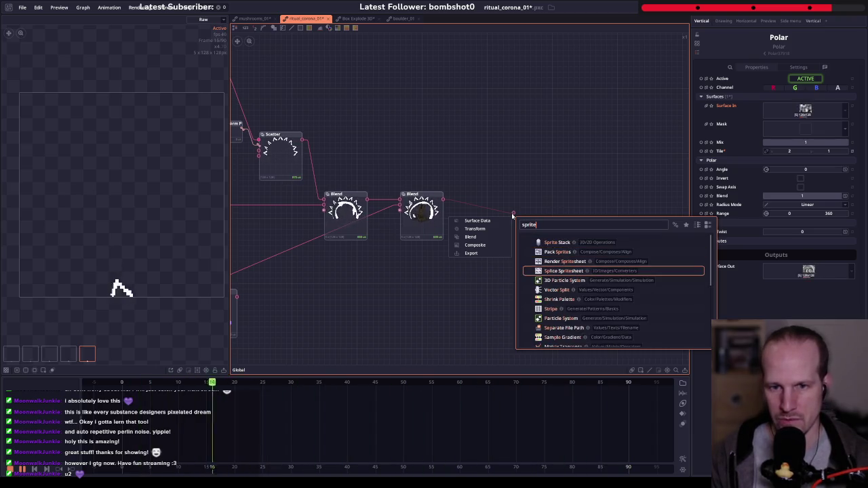
pyautogui.press('Up')
pyautogui.press('Return')
pyautogui.moveTo(486, 210); pyautogui.dragTo(479, 216)
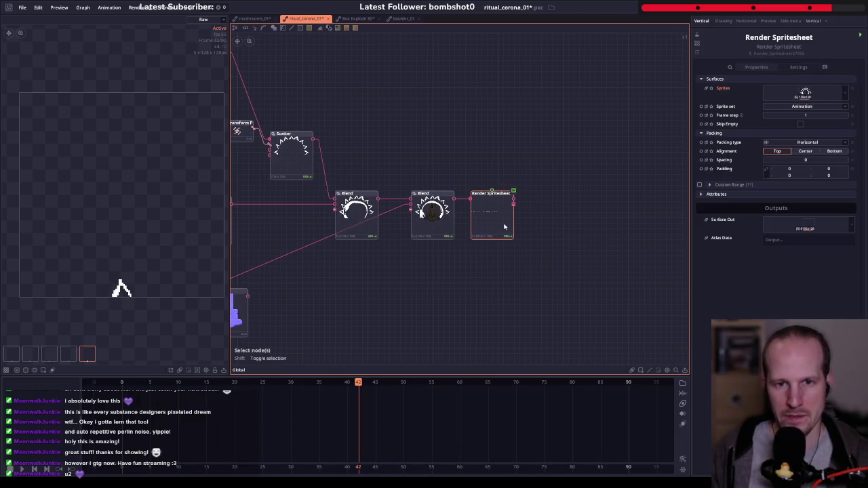
# - Show the Render Spritesheet's Surface Out in a widened preview, zooming into frames then fitting the strip
pyautogui.click(483, 230)
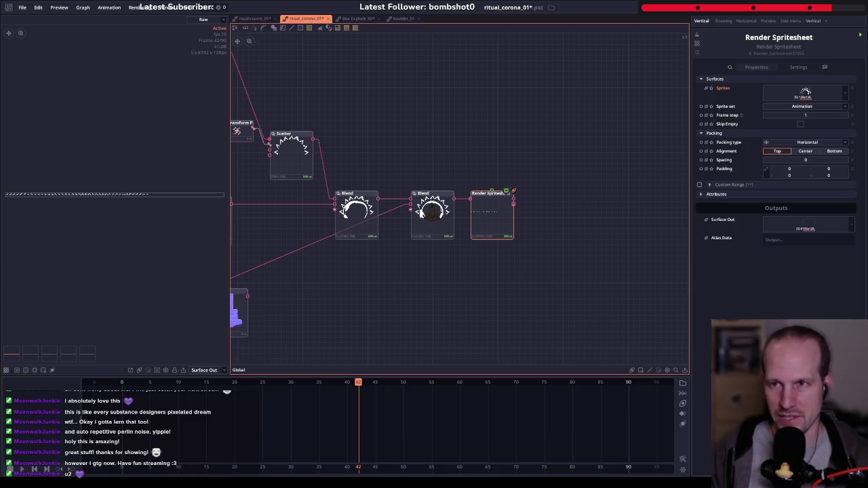
pyautogui.click(118, 267)
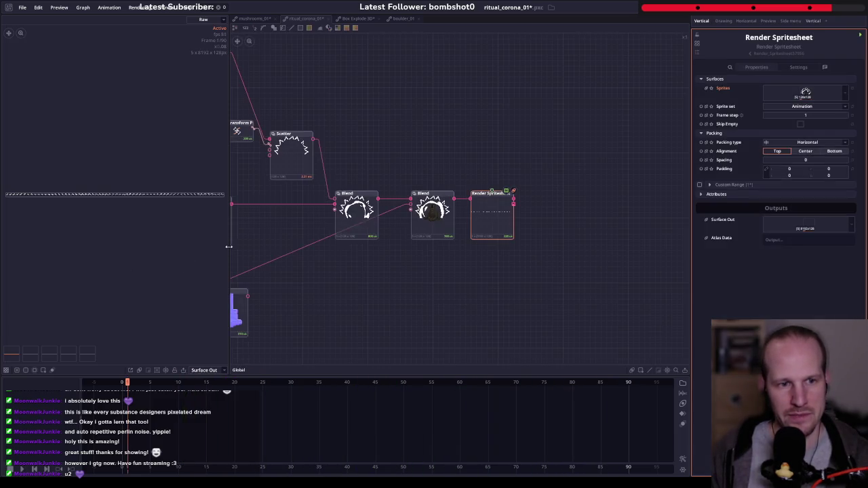
pyautogui.moveTo(228, 246); pyautogui.dragTo(415, 244)
pyautogui.scroll(5, 183, 207)
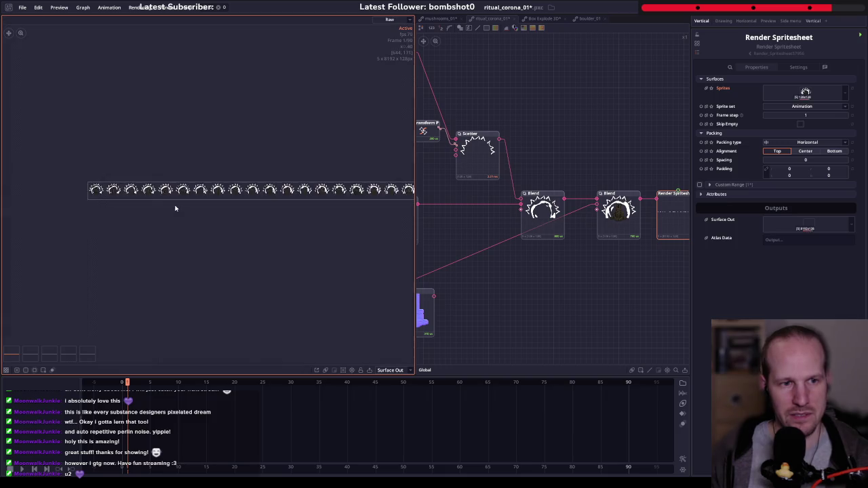
pyautogui.scroll(2, 163, 200)
pyautogui.moveTo(163, 200); pyautogui.dragTo(86, 194)
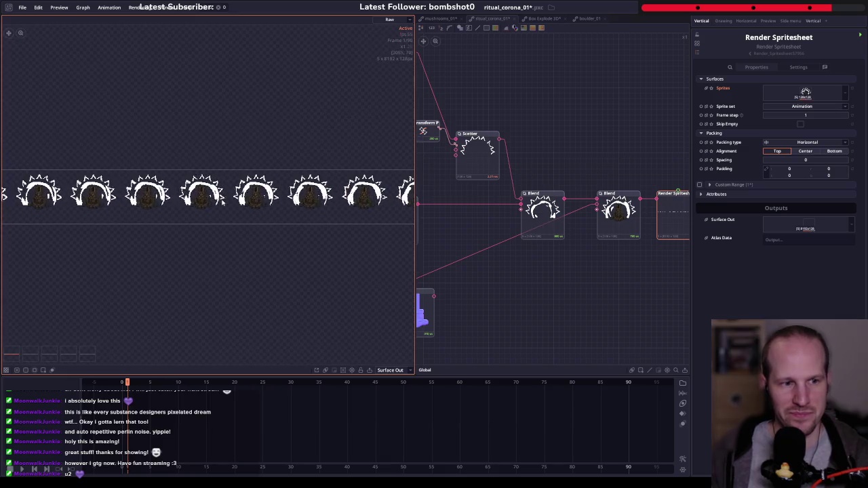
pyautogui.press('f')
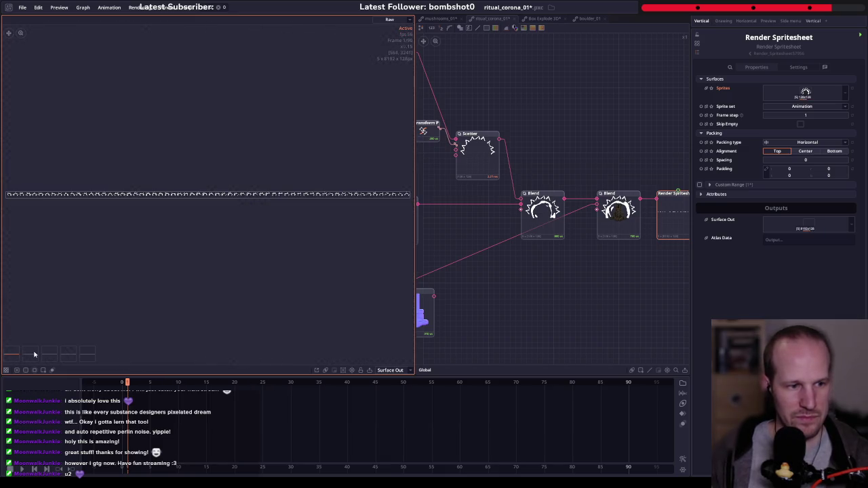
pyautogui.click(392, 371)
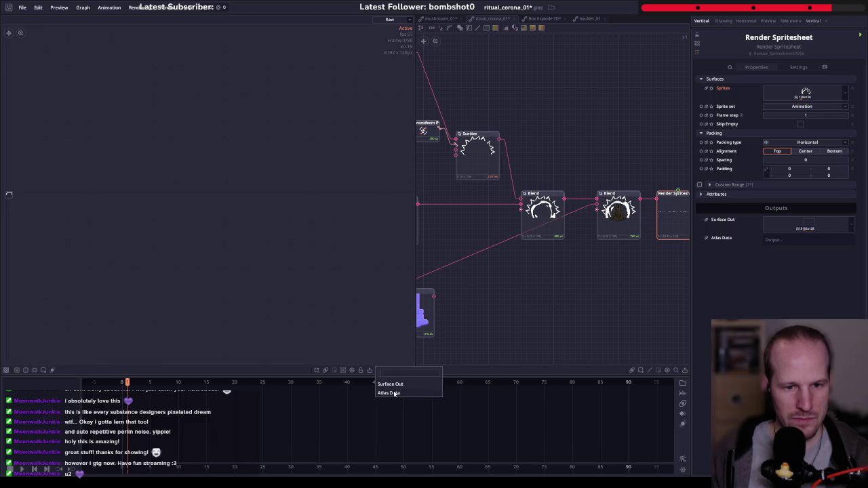
pyautogui.click(391, 384)
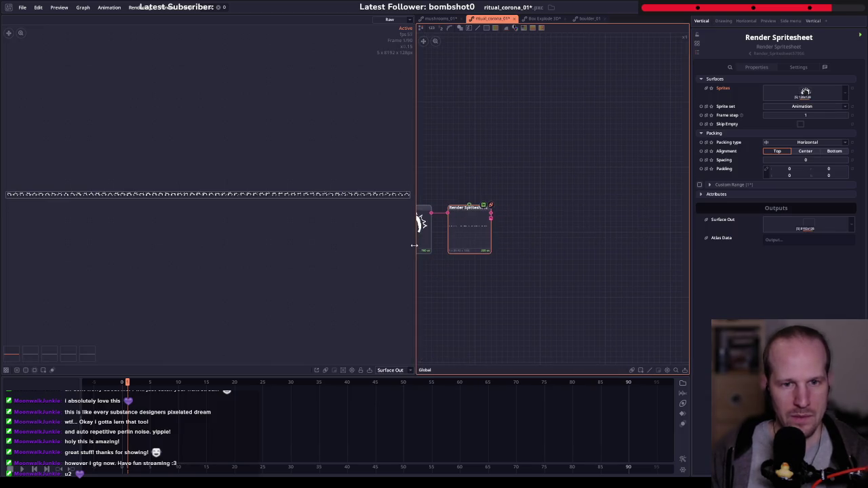
# - Add an Array Split node after Render Spritesheet and inspect its output values
pyautogui.moveTo(413, 245); pyautogui.dragTo(89, 219)
pyautogui.scroll(-2, 317, 205)
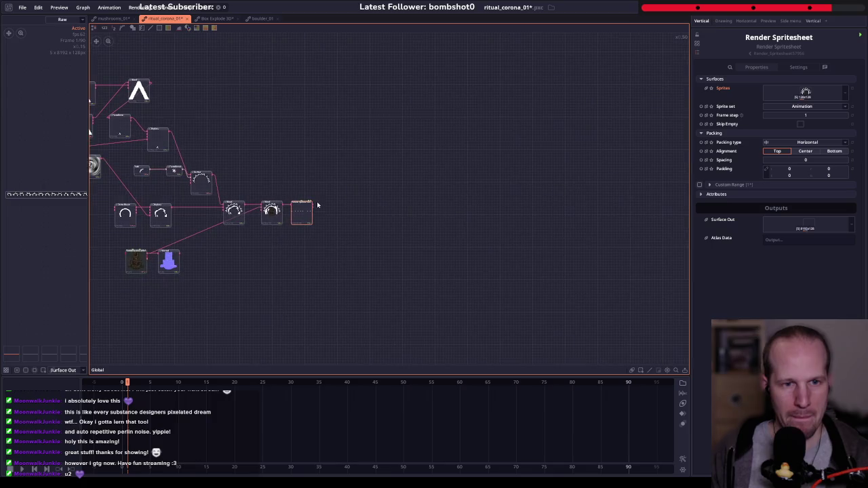
pyautogui.scroll(3, 309, 210)
pyautogui.moveTo(321, 205); pyautogui.dragTo(384, 279)
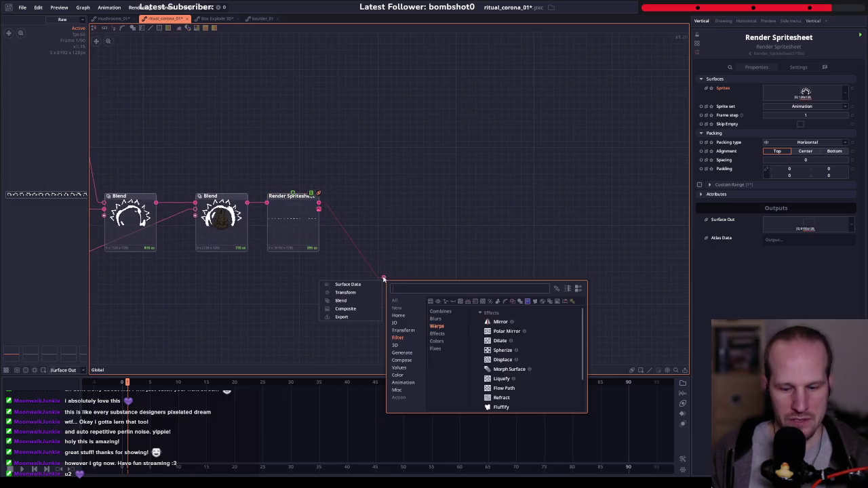
pyautogui.write('split')
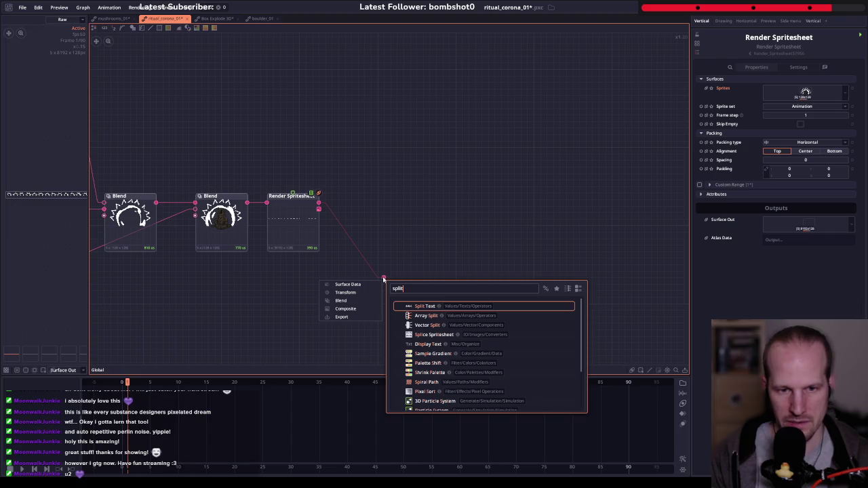
pyautogui.click(426, 316)
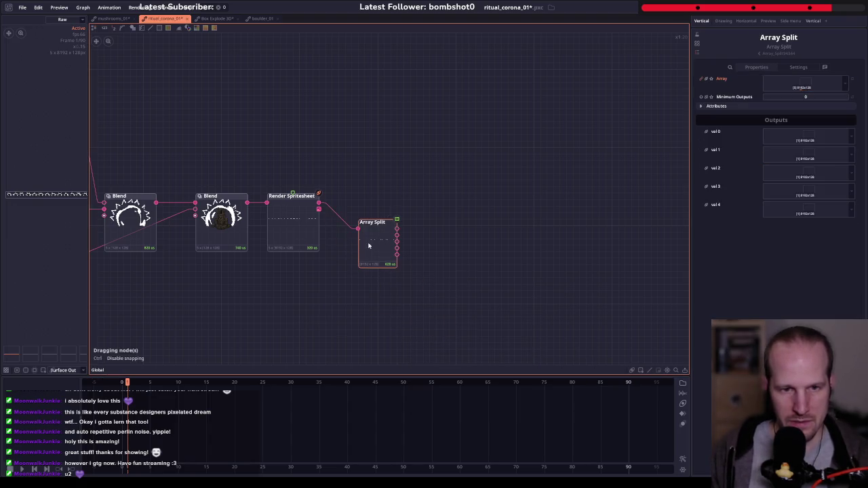
pyautogui.moveTo(368, 246); pyautogui.dragTo(349, 246)
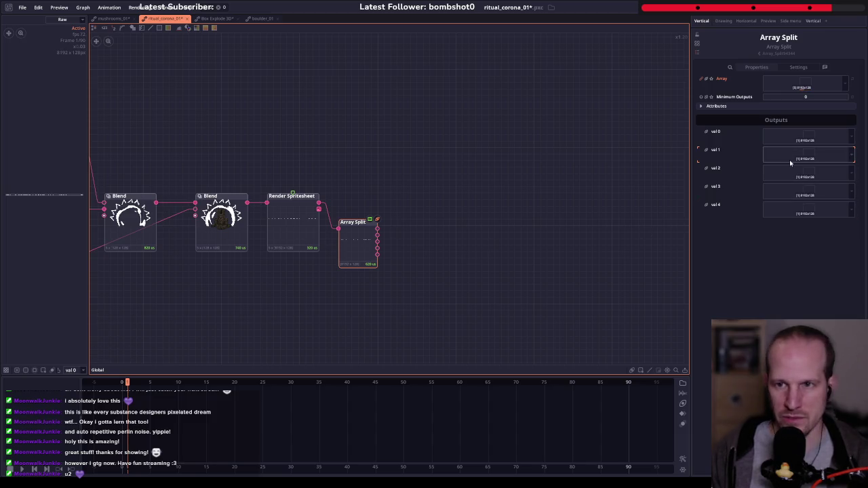
pyautogui.click(741, 158)
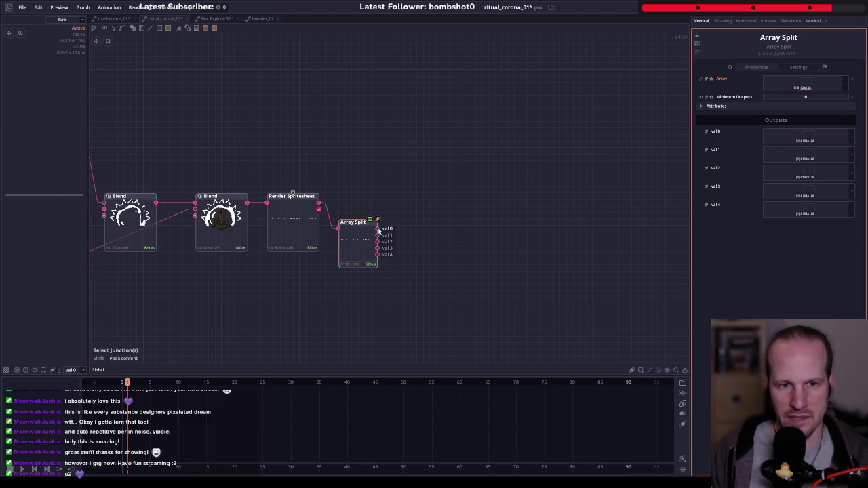
# - Branch a Splice Spritesheet node from the first split output
pyautogui.moveTo(378, 229); pyautogui.dragTo(471, 212)
pyautogui.click(338, 183)
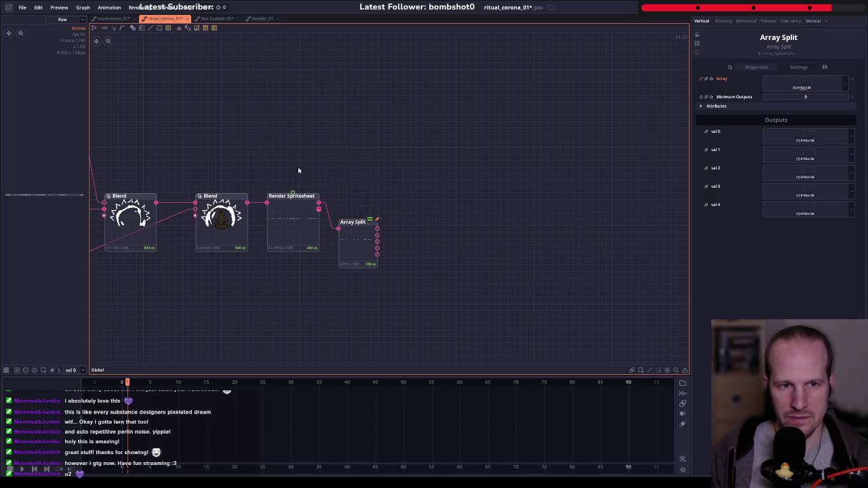
pyautogui.moveTo(378, 229); pyautogui.dragTo(468, 202)
pyautogui.write('exp')
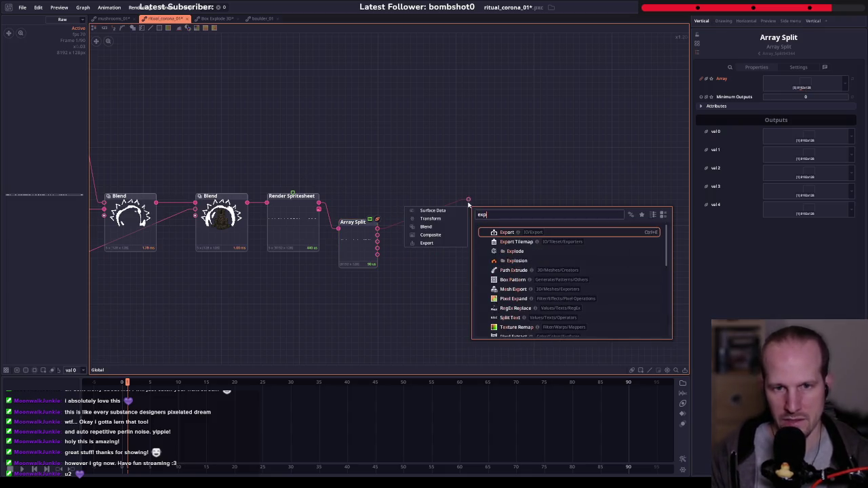
pyautogui.press('BackSpace')
pyautogui.press('BackSpace')
pyautogui.press('BackSpace')
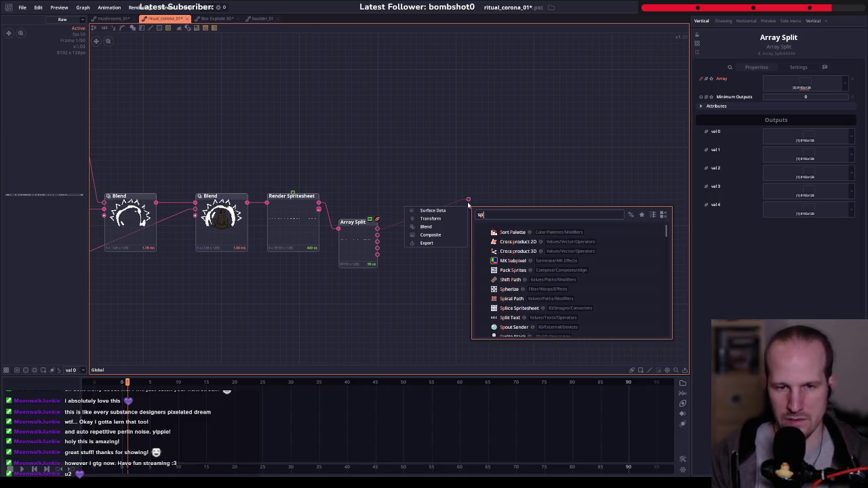
pyautogui.write('split')
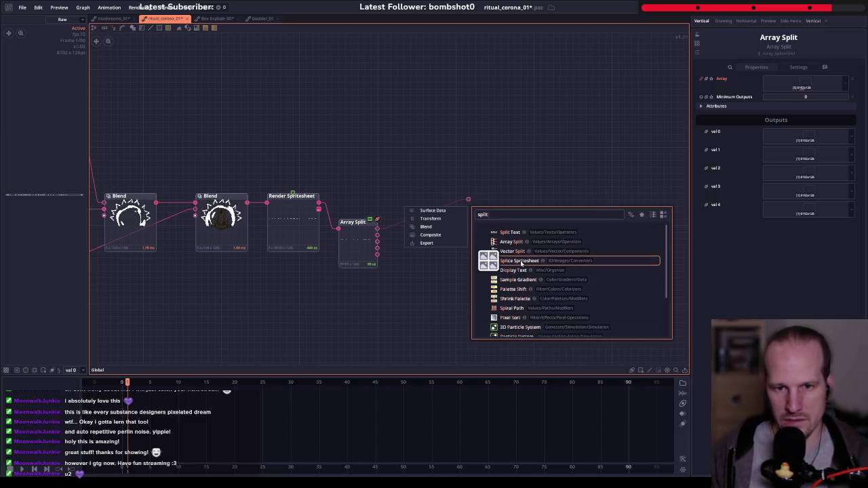
pyautogui.click(521, 263)
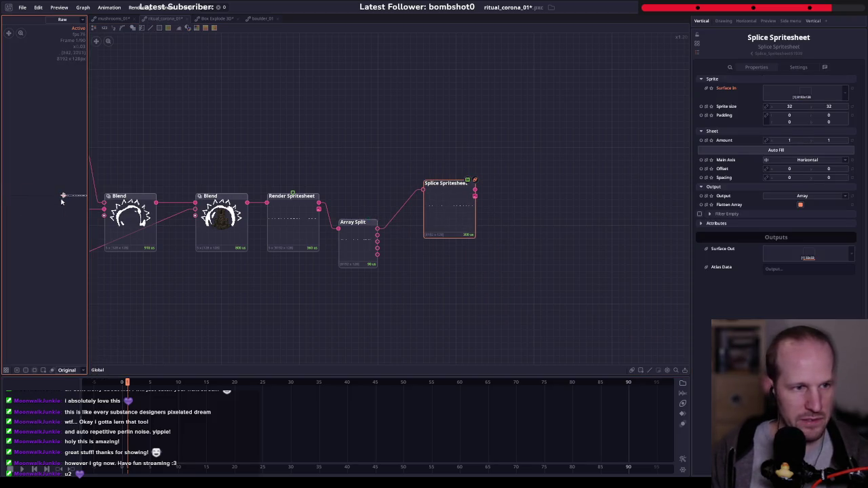
# - Set the Splice Spritesheet Amount to 90 sprites
pyautogui.moveTo(42, 178)
pyautogui.mouseDown()
pyautogui.moveTo(38, 194)
pyautogui.moveTo(373, 203)
pyautogui.mouseUp()
pyautogui.scroll(2, 46, 159)
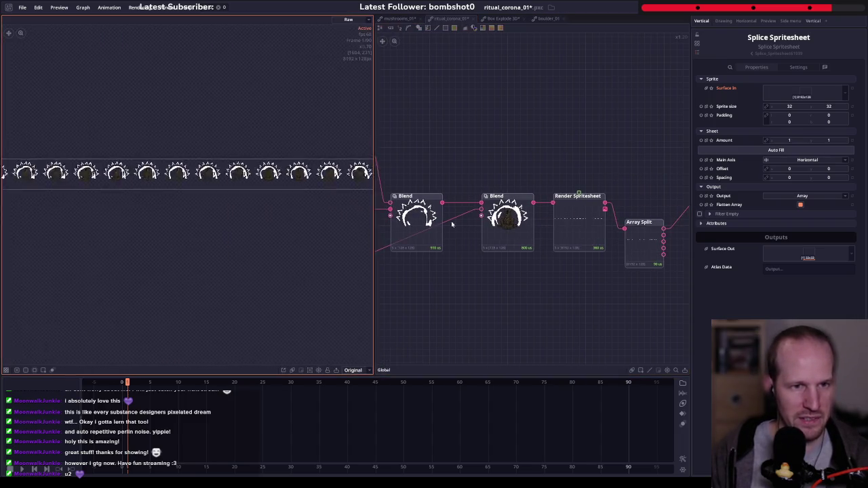
pyautogui.click(583, 215)
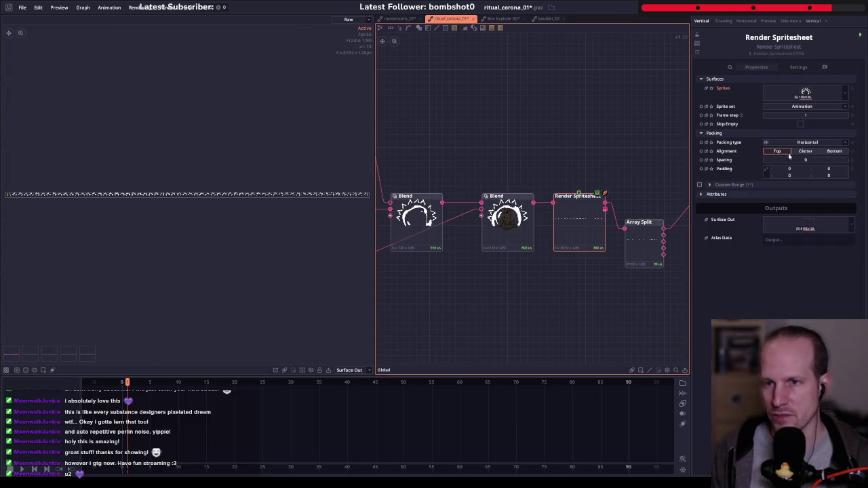
pyautogui.click(743, 196)
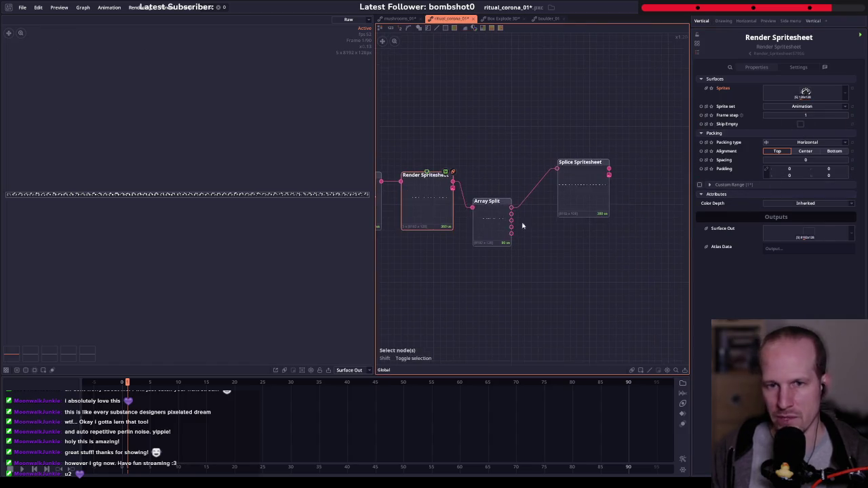
pyautogui.moveTo(583, 184); pyautogui.dragTo(533, 199)
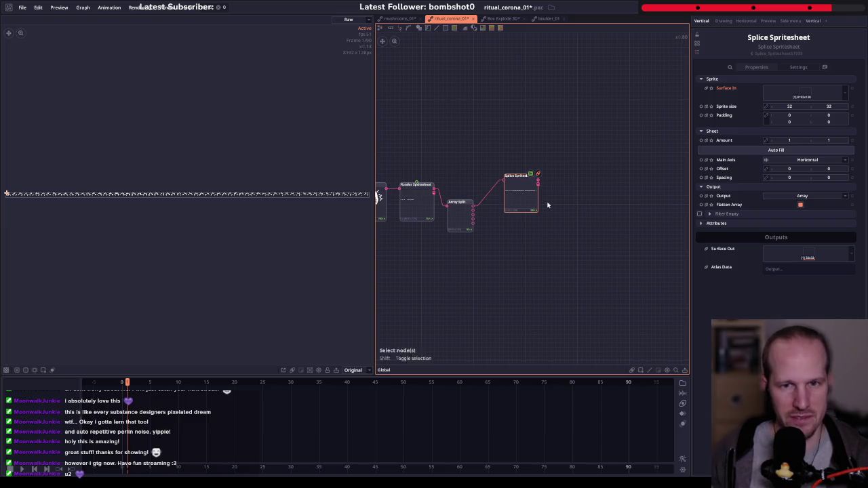
pyautogui.click(804, 142)
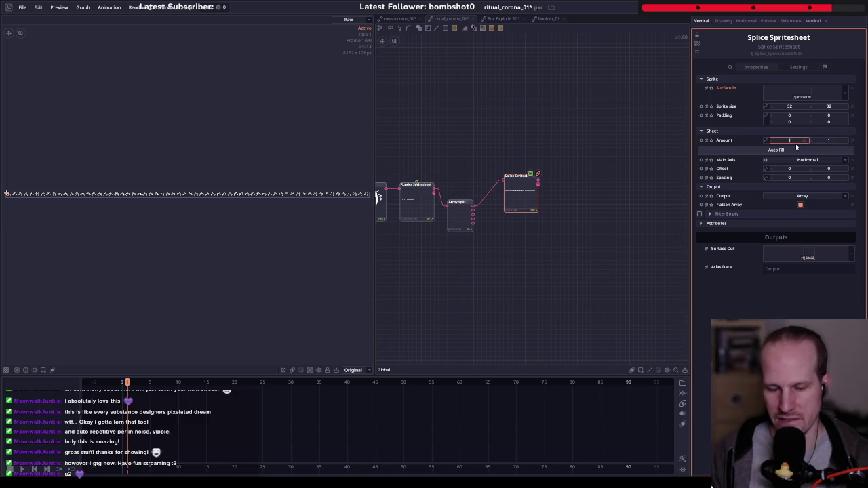
pyautogui.write('1')
pyautogui.press('Return')
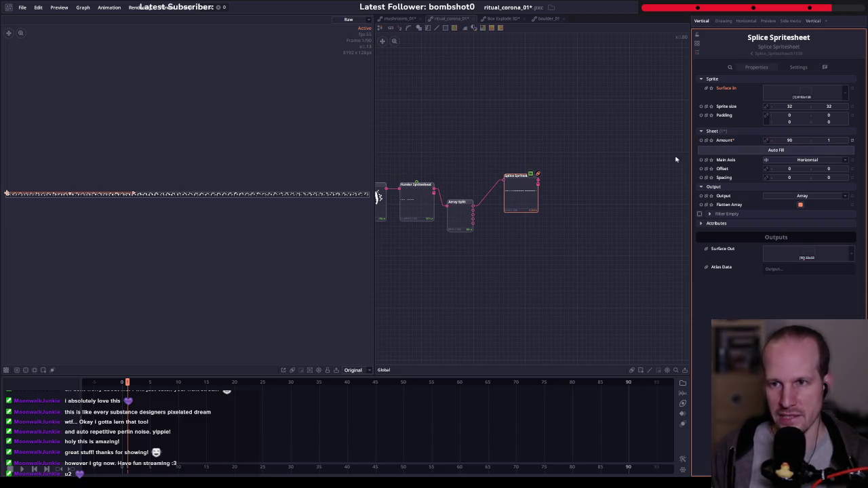
# - Add a Blend node fed by the Splice Spritesheet's Surface Out
pyautogui.moveTo(564, 189); pyautogui.dragTo(471, 191)
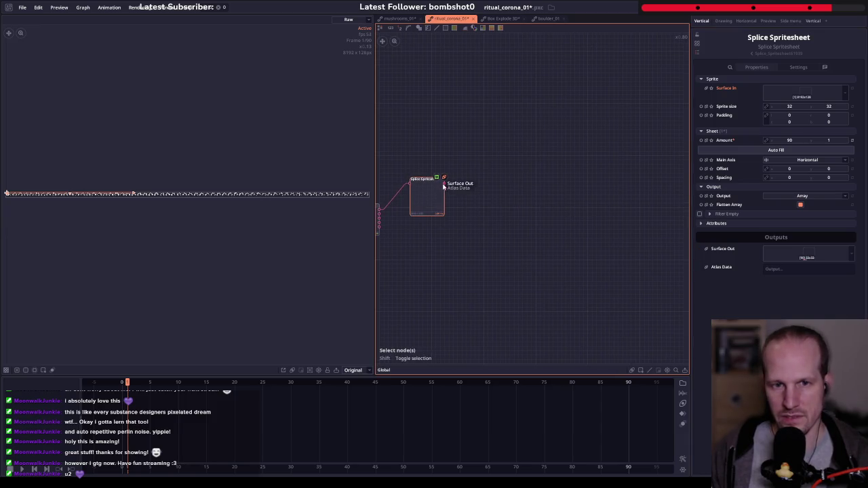
pyautogui.moveTo(535, 184); pyautogui.dragTo(534, 184)
pyautogui.write('blind')
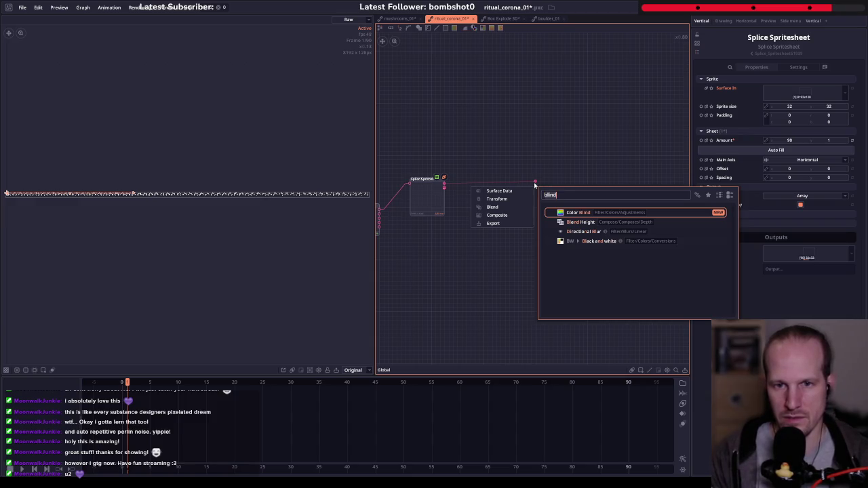
pyautogui.write('lend')
pyautogui.press('Return')
# - Set Splice Spritesheet's sprite size to 128×128 and preview the full corona frames on Blend
pyautogui.moveTo(535, 187); pyautogui.dragTo(498, 199)
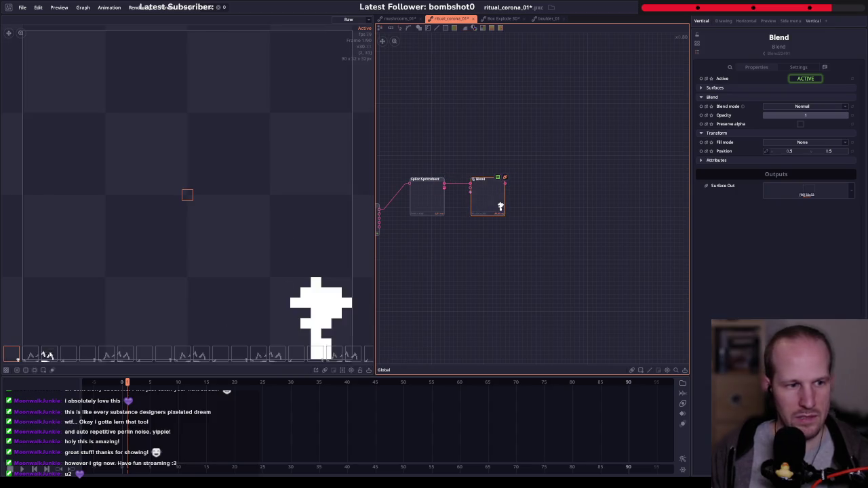
pyautogui.scroll(-4, 70, 332)
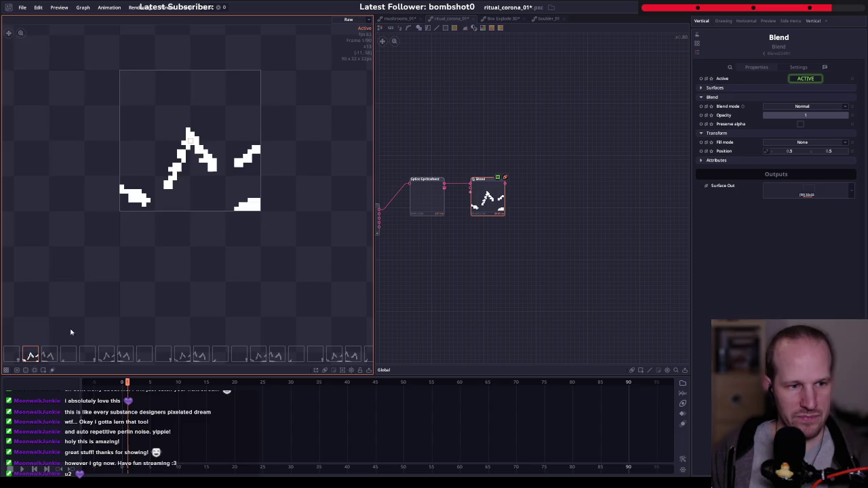
pyautogui.scroll(3, 135, 325)
pyautogui.moveTo(422, 214)
pyautogui.mouseDown()
pyautogui.moveTo(511, 201)
pyautogui.moveTo(521, 181)
pyautogui.mouseUp()
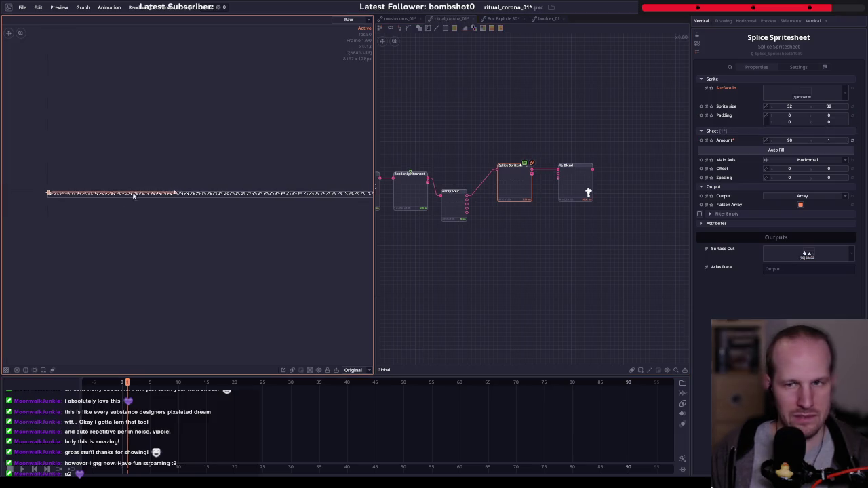
pyautogui.scroll(3, 116, 200)
pyautogui.scroll(2, 112, 207)
pyautogui.scroll(2, 155, 169)
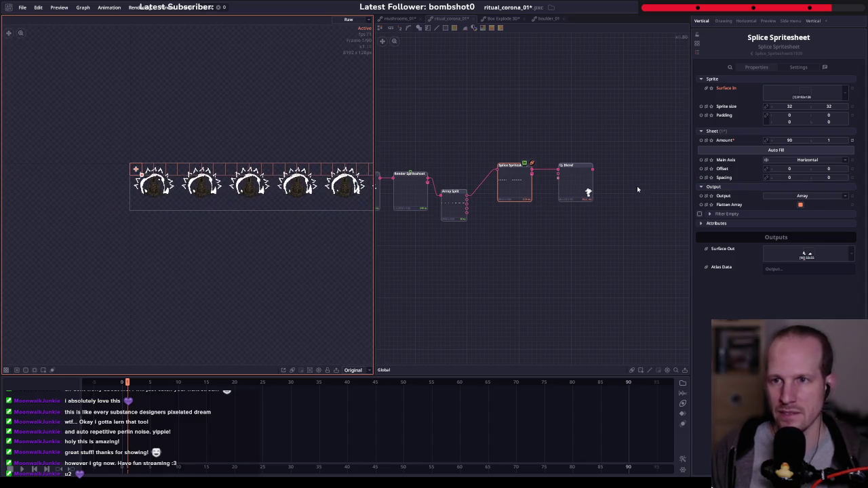
pyautogui.scroll(5, 534, 195)
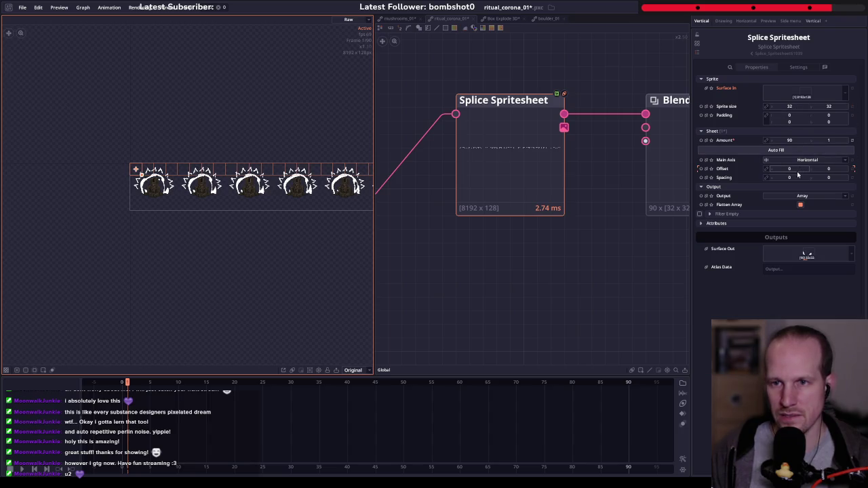
pyautogui.click(782, 107)
pyautogui.write('128')
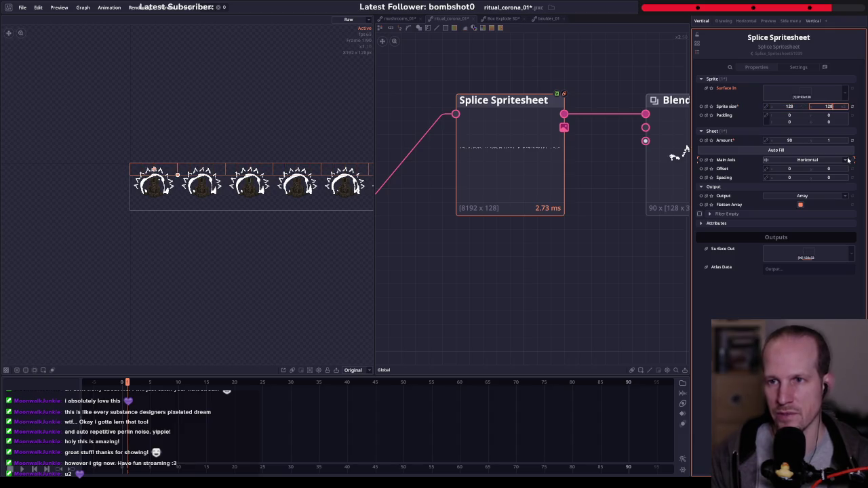
pyautogui.click(465, 161)
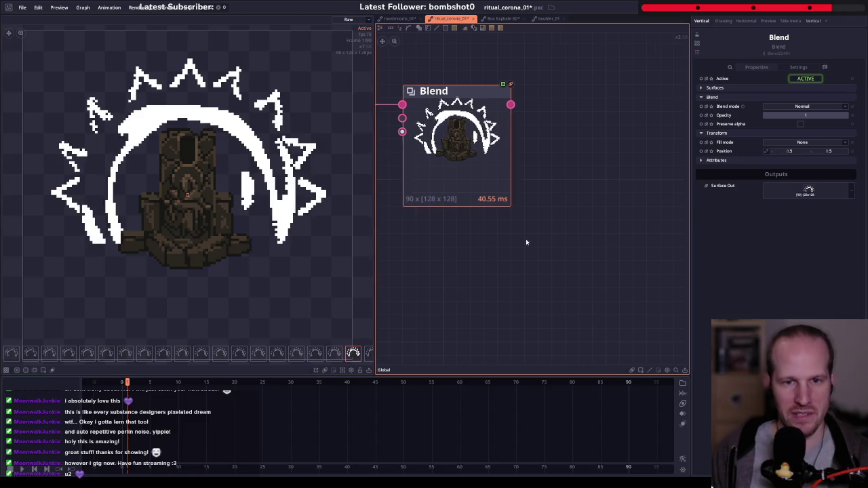
# - Set Render Spritesheet's frame step to 3
pyautogui.scroll(-3, 524, 242)
pyautogui.click(476, 205)
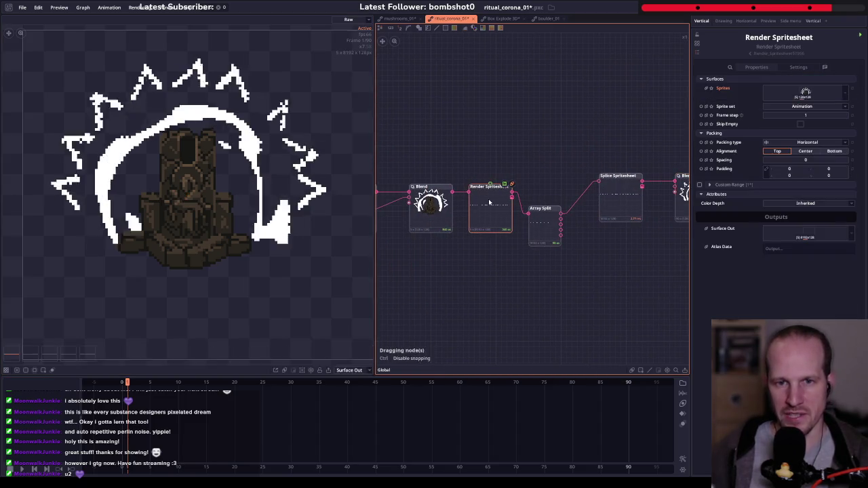
pyautogui.click(814, 115)
pyautogui.write('3')
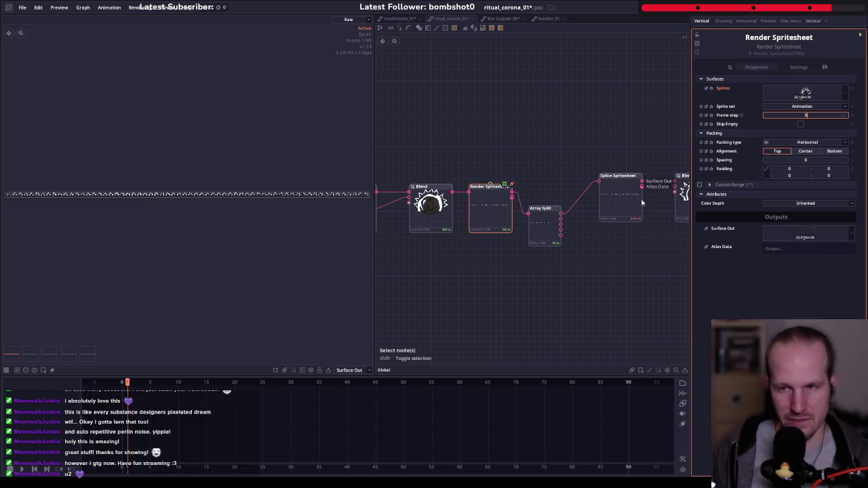
pyautogui.press('Return')
pyautogui.click(860, 36)
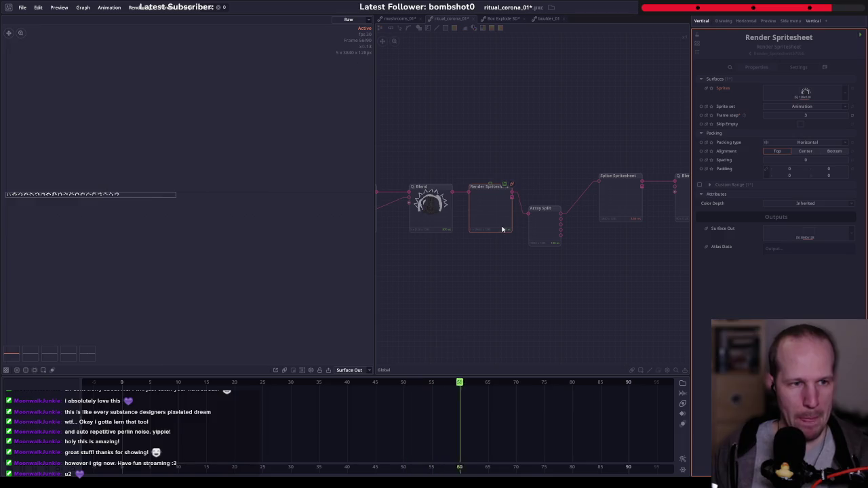
# - Review the Blend output's corona frames, stepping through up to the seventh frame
pyautogui.hscroll(5, 529, 224)
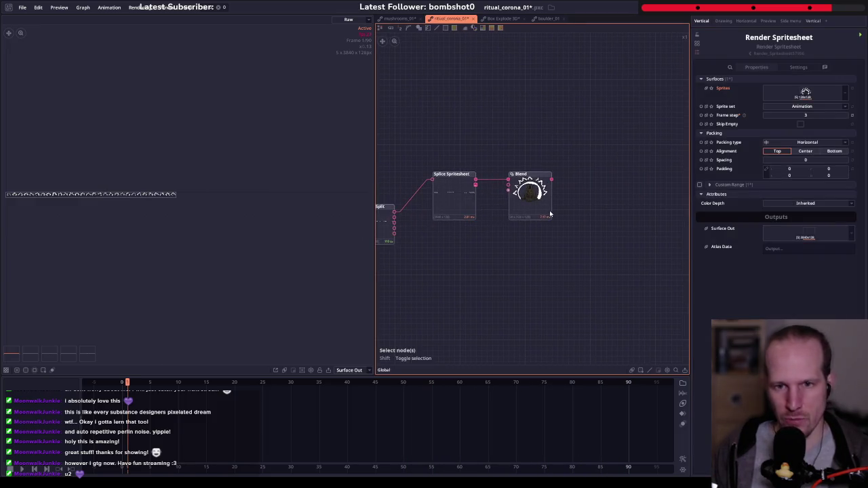
pyautogui.click(531, 197)
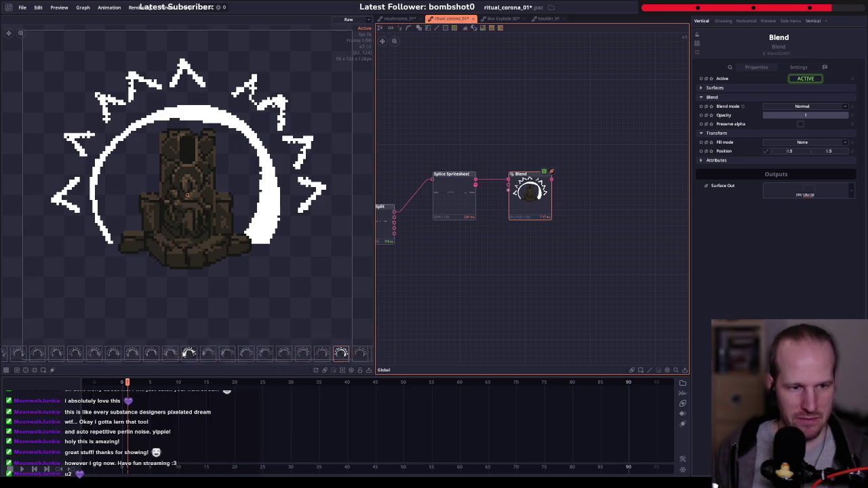
pyautogui.click(30, 354)
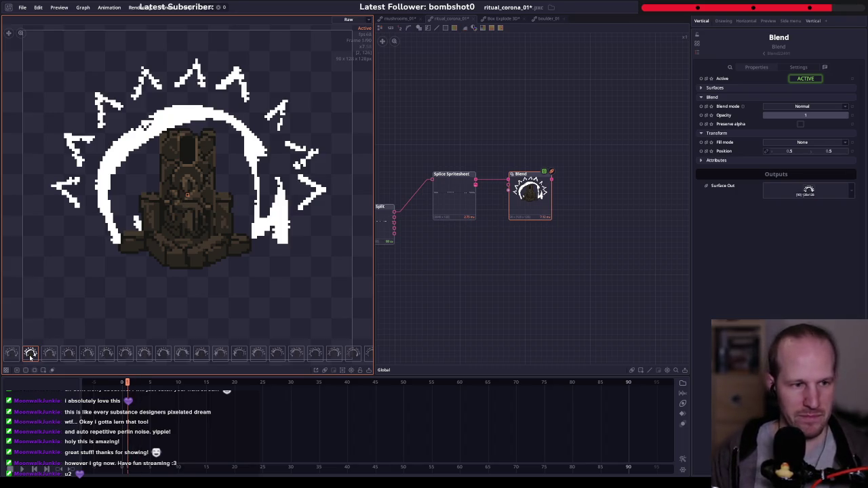
pyautogui.moveTo(16, 354)
pyautogui.mouseDown()
pyautogui.moveTo(295, 354)
pyautogui.moveTo(216, 355)
pyautogui.mouseUp()
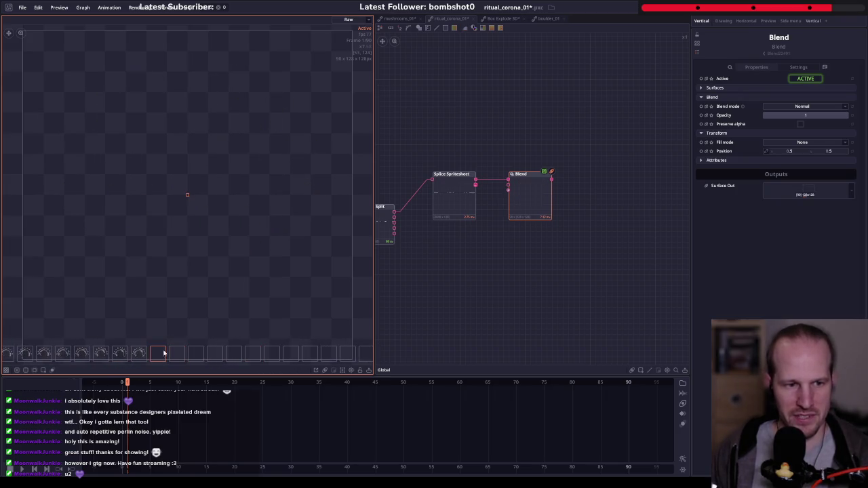
pyautogui.hscroll(-3, 469, 249)
pyautogui.click(482, 189)
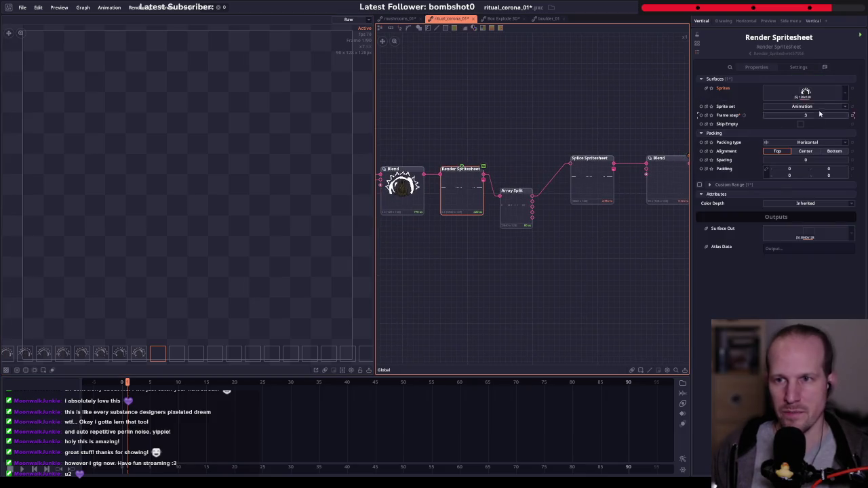
# - Bring up and dismiss the action menus of Render Spritesheet, Blend and Splice Spritesheet
pyautogui.rightClick(463, 197)
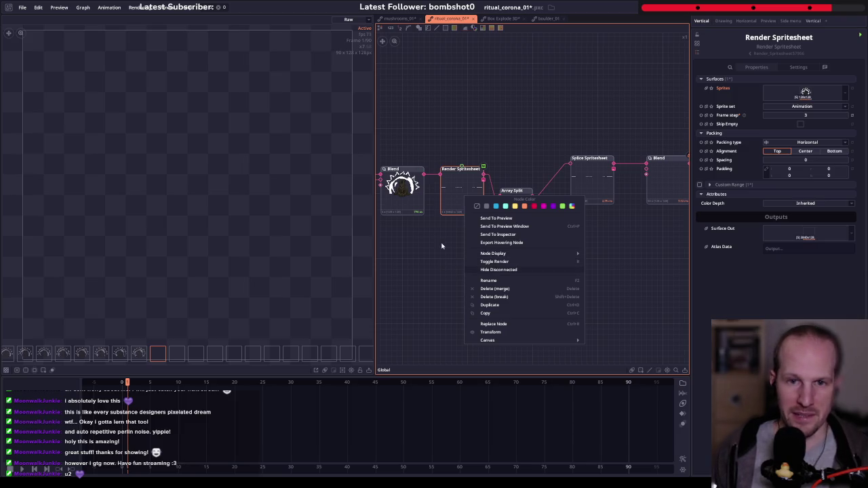
pyautogui.click(437, 270)
pyautogui.hscroll(3, 535, 217)
pyautogui.rightClick(523, 192)
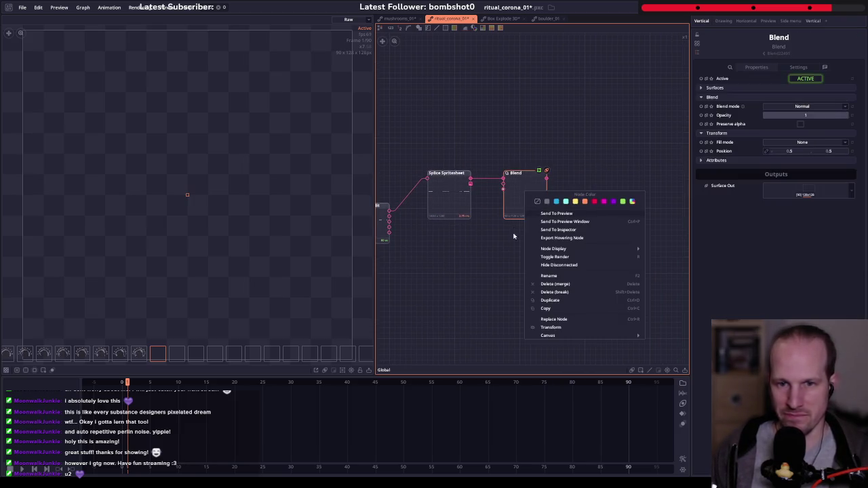
pyautogui.click(466, 247)
pyautogui.click(444, 196)
pyautogui.rightClick(445, 199)
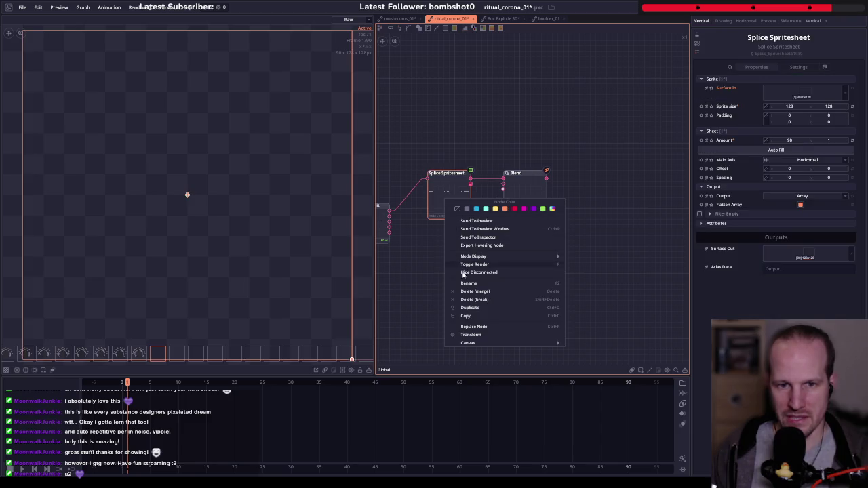
pyautogui.click(422, 276)
pyautogui.hscroll(-3, 577, 257)
pyautogui.hscroll(-3, 522, 258)
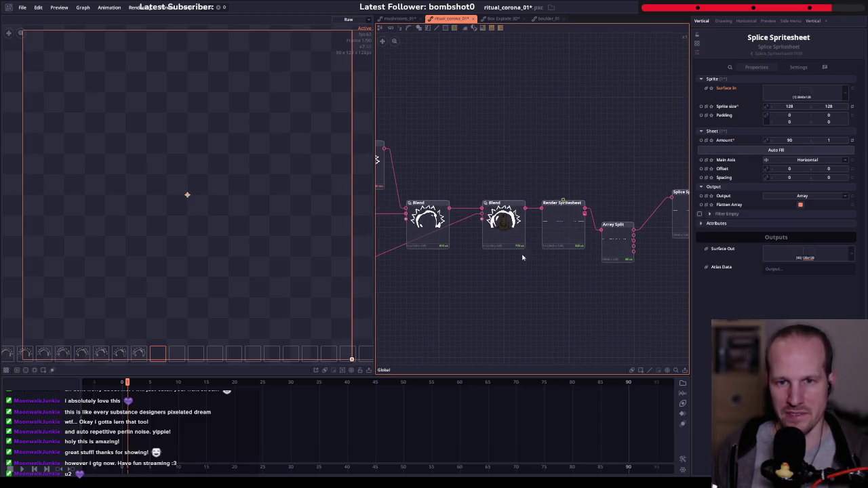
# - Widen the node graph area and pan to the Draw Shape and Polar nodes
pyautogui.moveTo(375, 232); pyautogui.dragTo(151, 224)
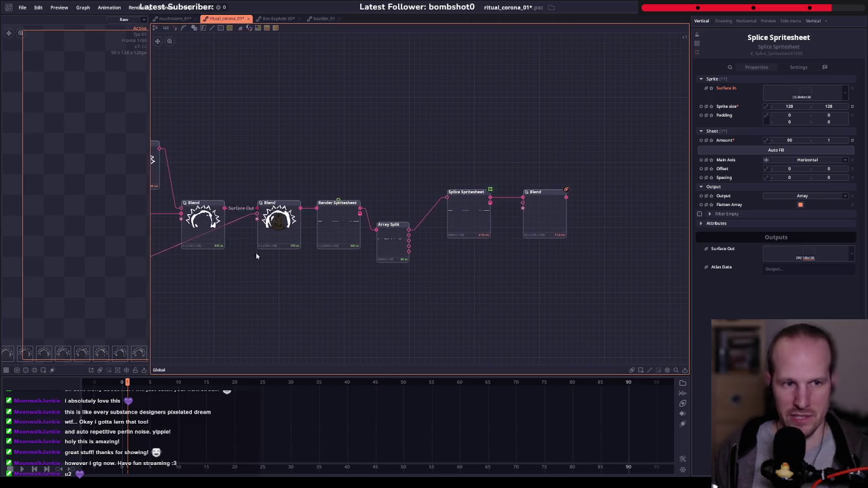
pyautogui.scroll(-3, 390, 217)
pyautogui.scroll(-2, 390, 217)
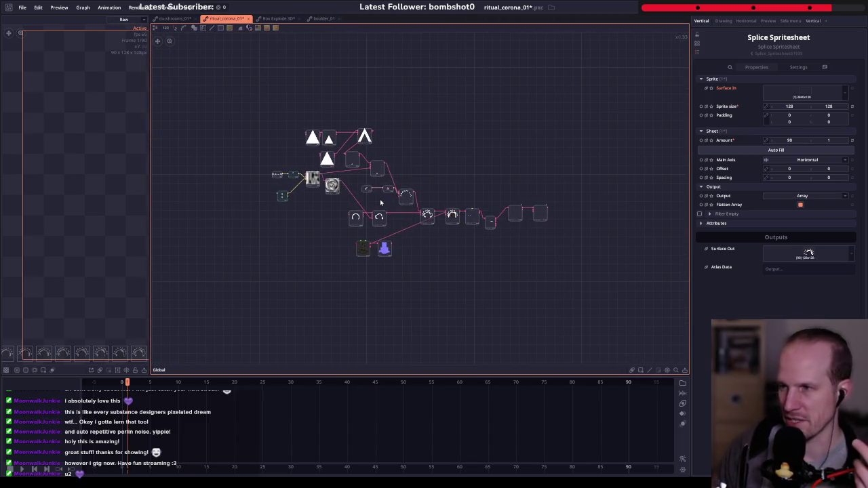
pyautogui.scroll(5, 370, 204)
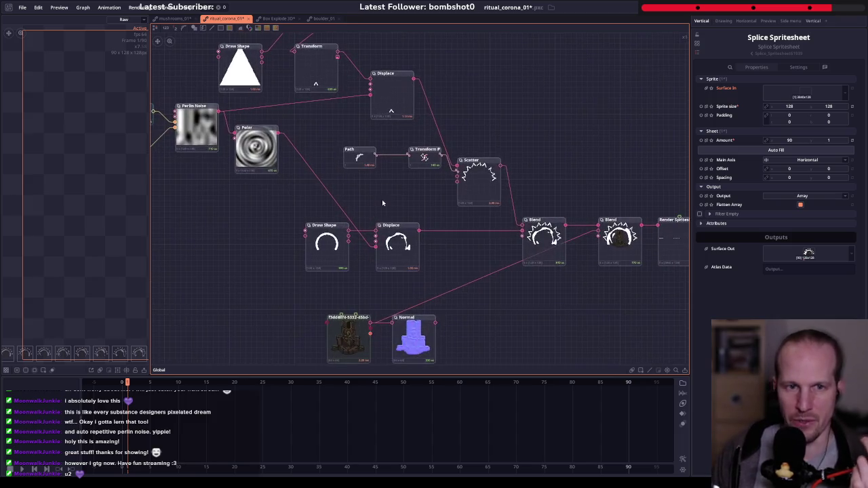
pyautogui.moveTo(352, 178)
pyautogui.mouseDown()
pyautogui.moveTo(460, 260)
pyautogui.moveTo(402, 166)
pyautogui.mouseUp()
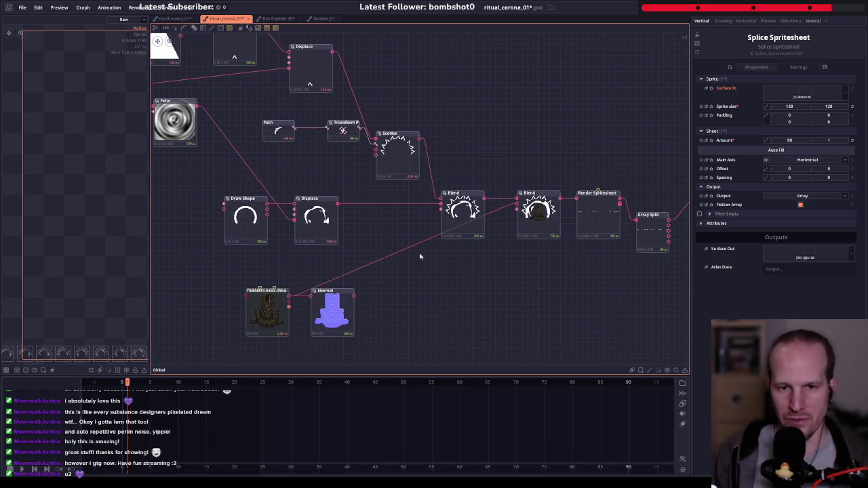
# - Open flame_01-026-beta.pxc in a new tab and enlarge its preview area
pyautogui.click(22, 7)
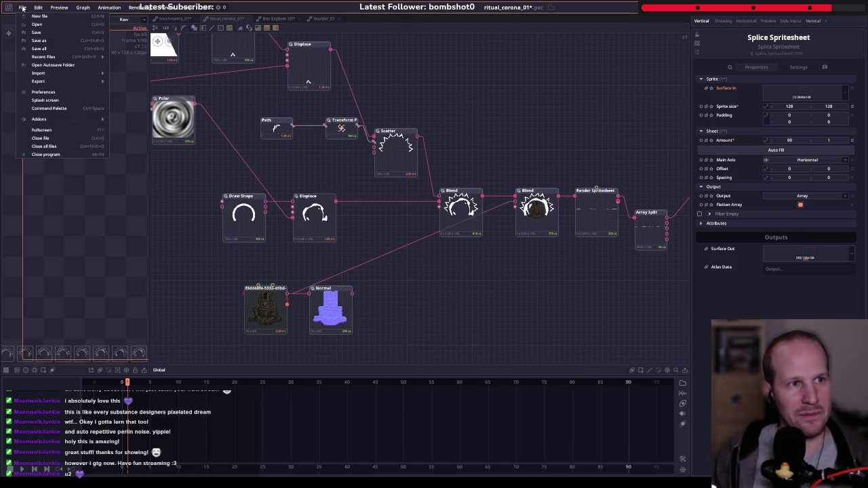
pyautogui.click(58, 25)
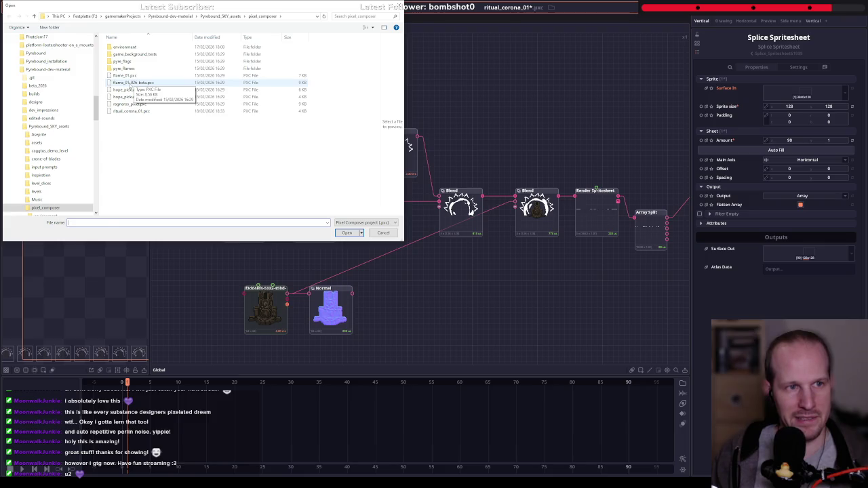
pyautogui.doubleClick(129, 83)
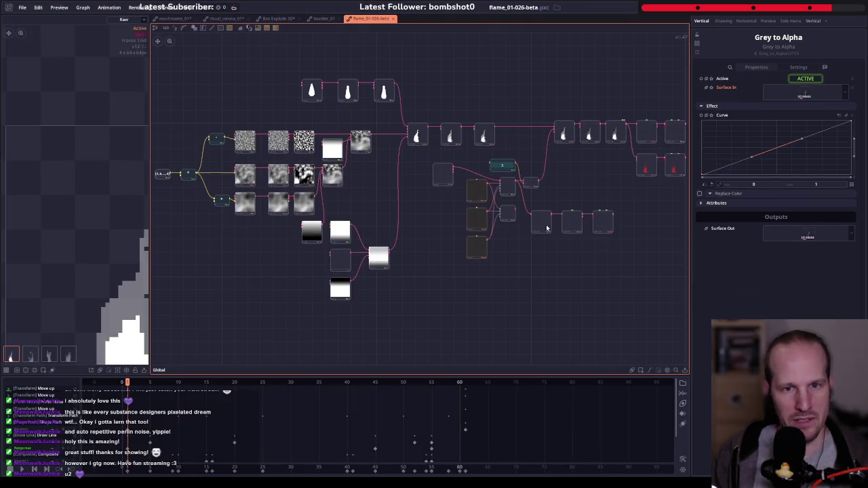
pyautogui.moveTo(546, 227); pyautogui.dragTo(387, 216)
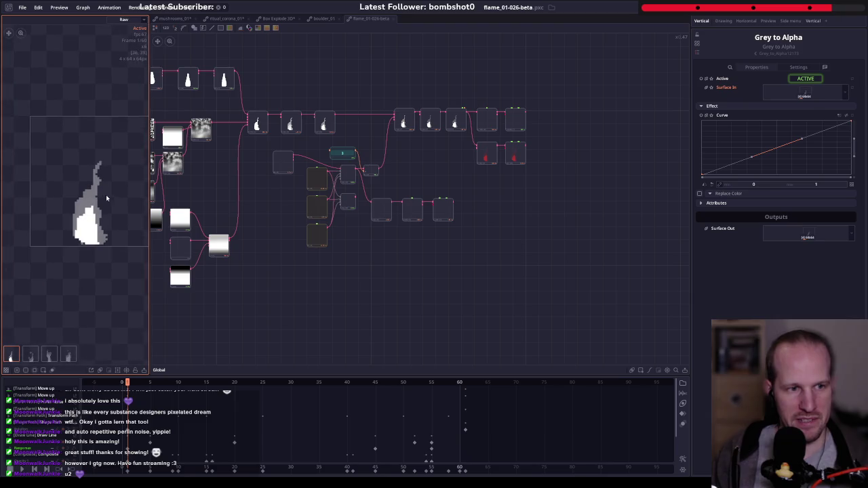
pyautogui.moveTo(149, 204); pyautogui.dragTo(251, 203)
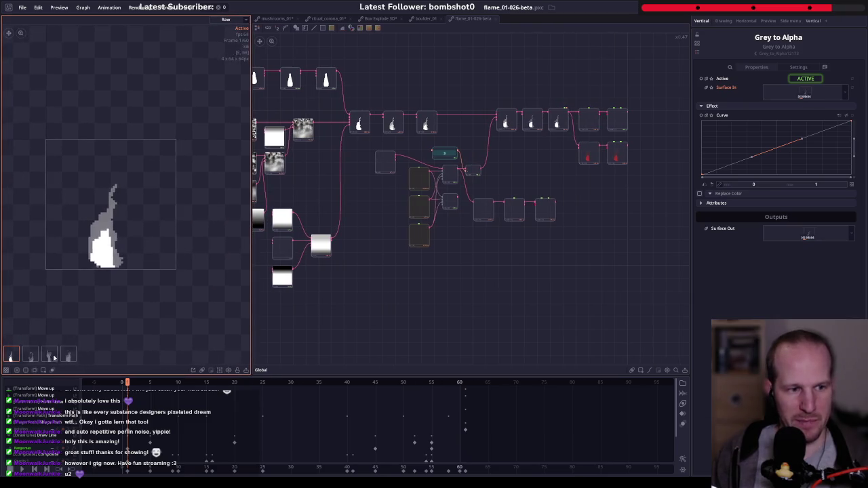
pyautogui.scroll(2, 515, 196)
pyautogui.scroll(3, 463, 226)
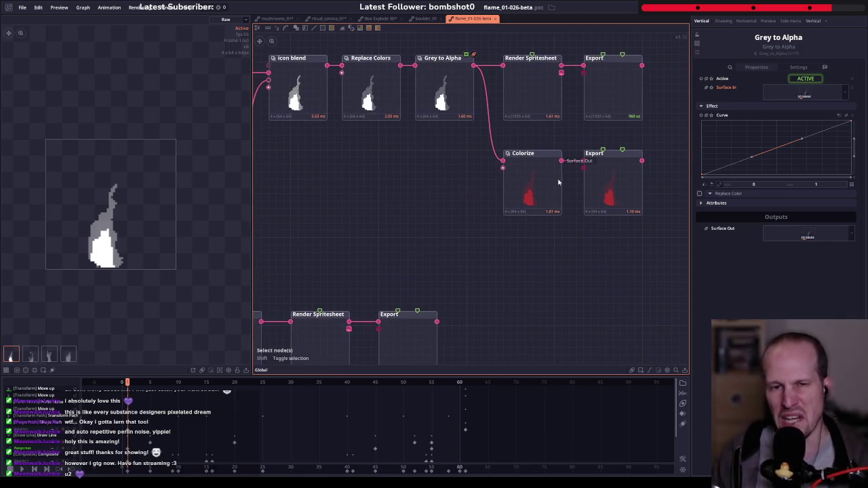
pyautogui.scroll(-2, 434, 205)
pyautogui.scroll(-3, 430, 210)
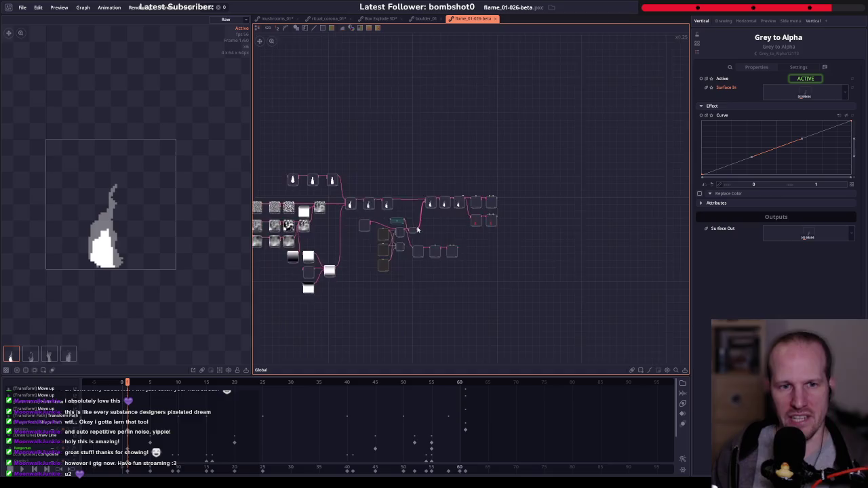
pyautogui.scroll(1, 427, 215)
pyautogui.scroll(3, 424, 221)
pyautogui.moveTo(333, 218); pyautogui.dragTo(479, 203)
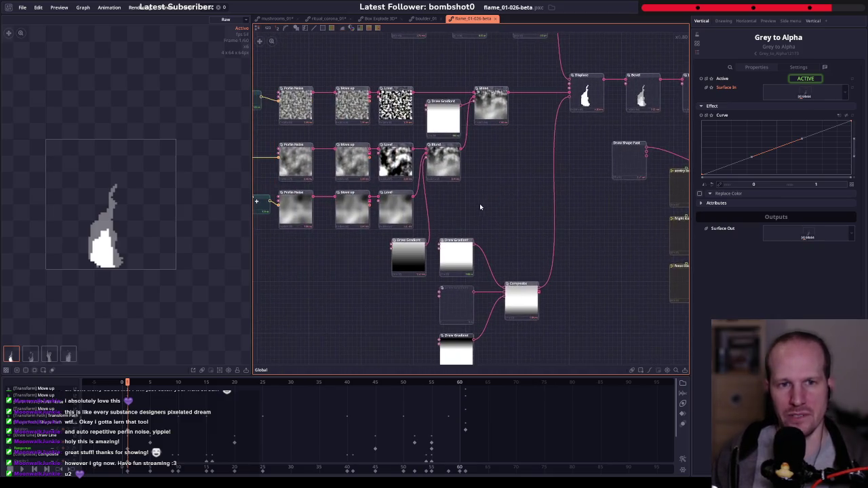
pyautogui.moveTo(435, 222)
pyautogui.mouseDown()
pyautogui.moveTo(561, 223)
pyautogui.moveTo(582, 198)
pyautogui.mouseUp()
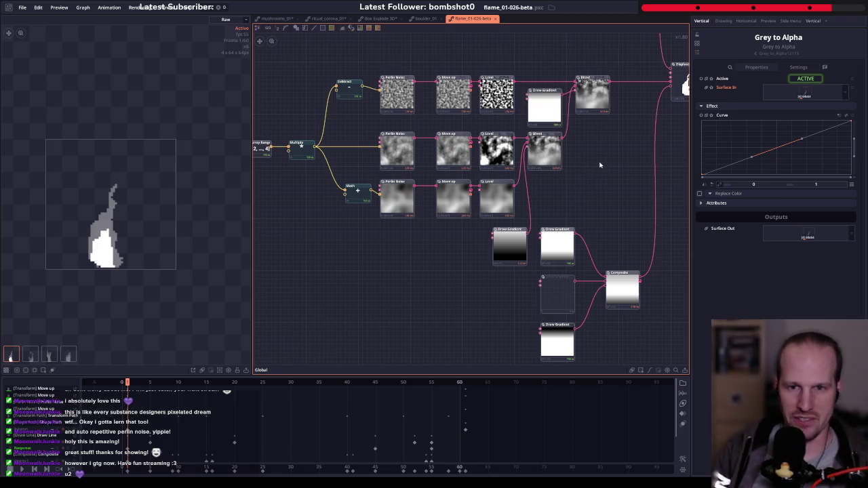
pyautogui.moveTo(600, 165); pyautogui.dragTo(458, 176)
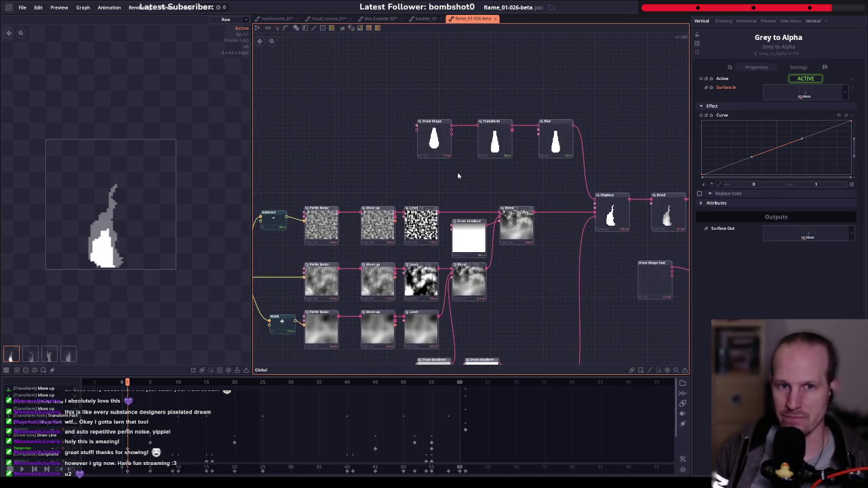
pyautogui.click(434, 136)
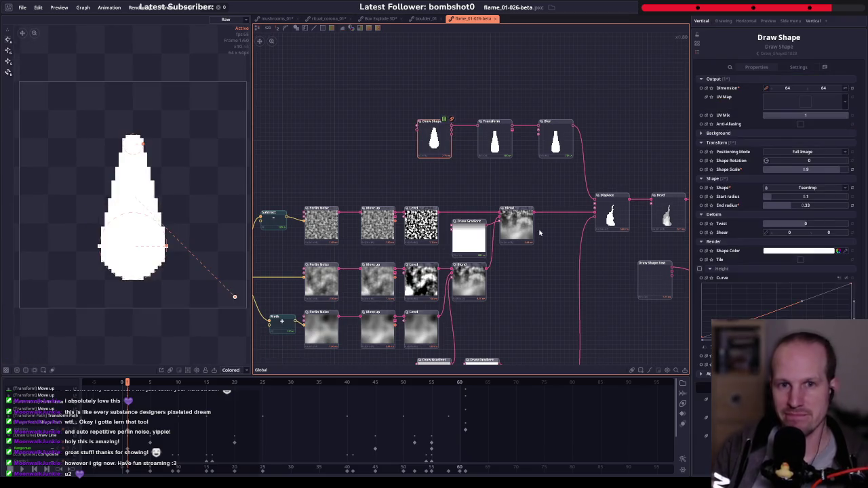
pyautogui.click(497, 141)
pyautogui.click(556, 139)
pyautogui.moveTo(559, 159)
pyautogui.mouseDown()
pyautogui.moveTo(406, 118)
pyautogui.moveTo(298, 104)
pyautogui.mouseUp()
pyautogui.click(403, 108)
pyautogui.click(322, 149)
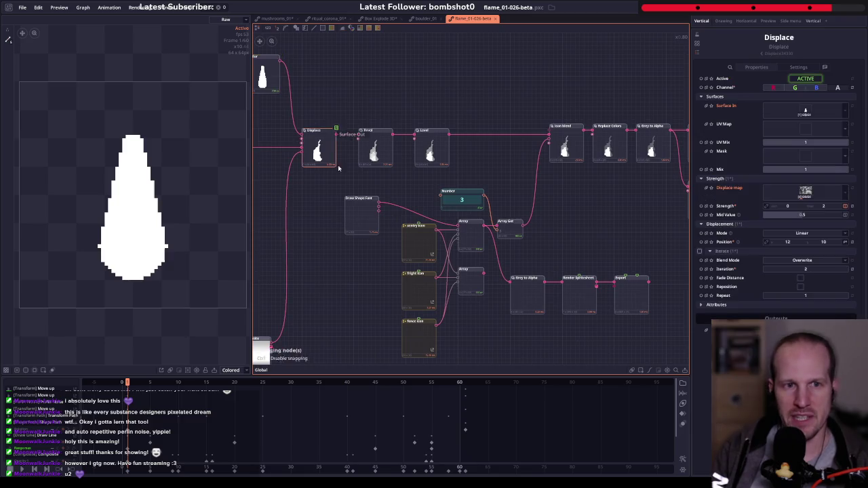
pyautogui.moveTo(352, 220)
pyautogui.mouseDown()
pyautogui.moveTo(388, 223)
pyautogui.moveTo(442, 194)
pyautogui.moveTo(545, 195)
pyautogui.mouseUp()
pyautogui.moveTo(324, 86); pyautogui.dragTo(411, 251)
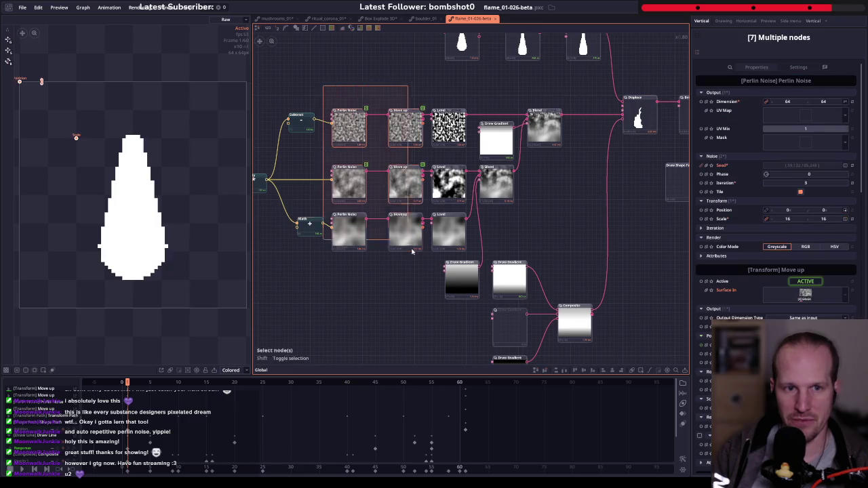
pyautogui.click(570, 214)
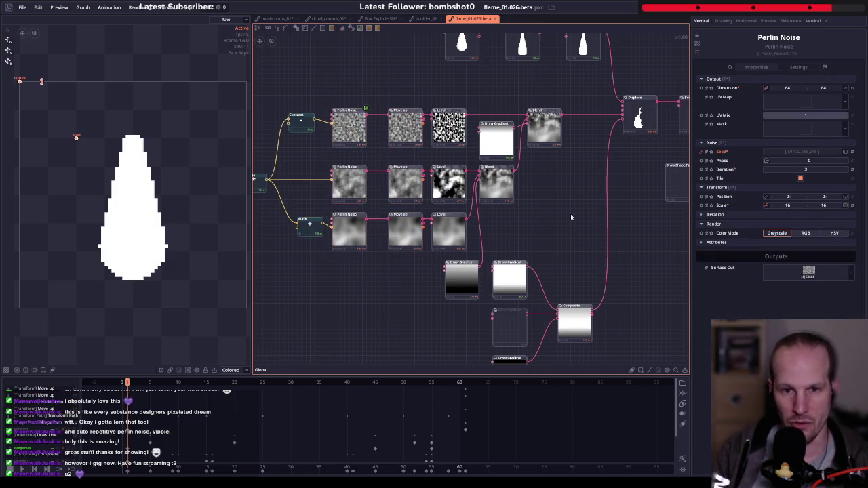
pyautogui.moveTo(570, 214); pyautogui.dragTo(337, 163)
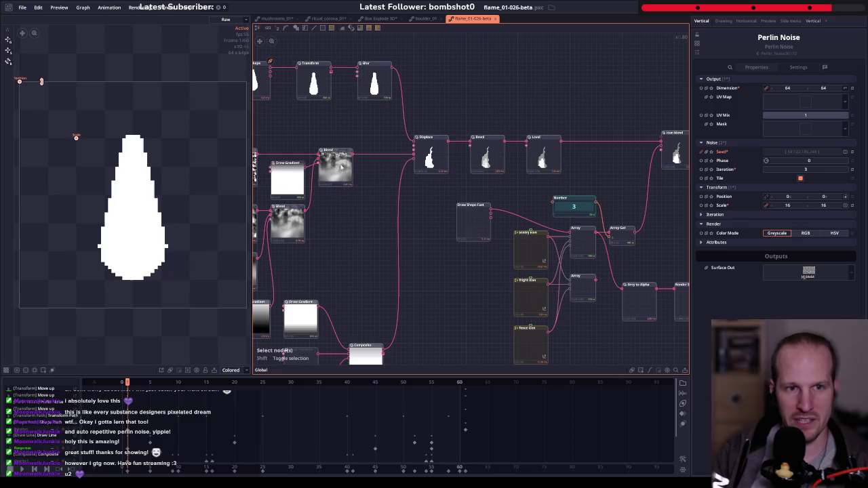
pyautogui.click(341, 167)
pyautogui.moveTo(387, 189); pyautogui.dragTo(317, 182)
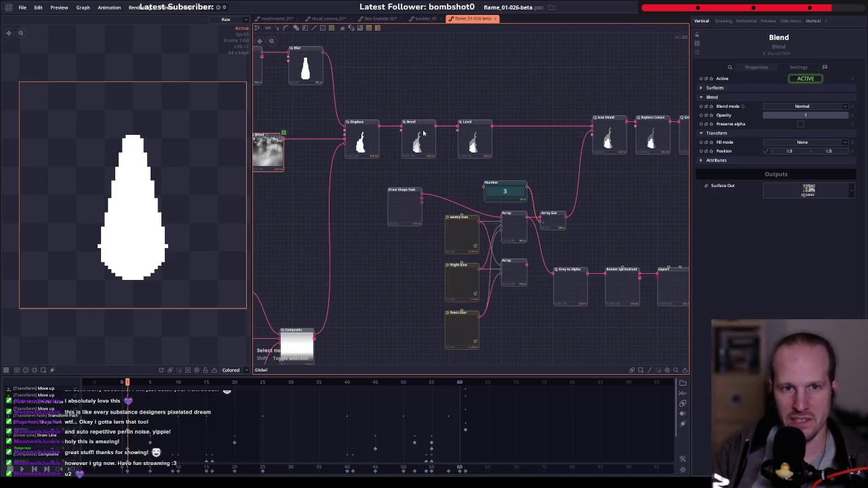
pyautogui.moveTo(684, 161); pyautogui.dragTo(569, 154)
pyautogui.click(570, 154)
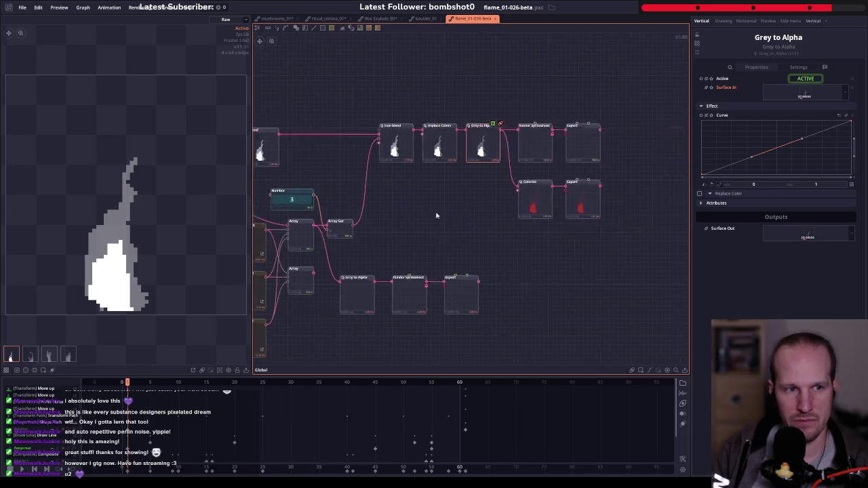
# - Play the animation with Number at 0 and view the fourth red Colorize flame variant
pyautogui.moveTo(550, 229); pyautogui.dragTo(443, 237)
pyautogui.press('space')
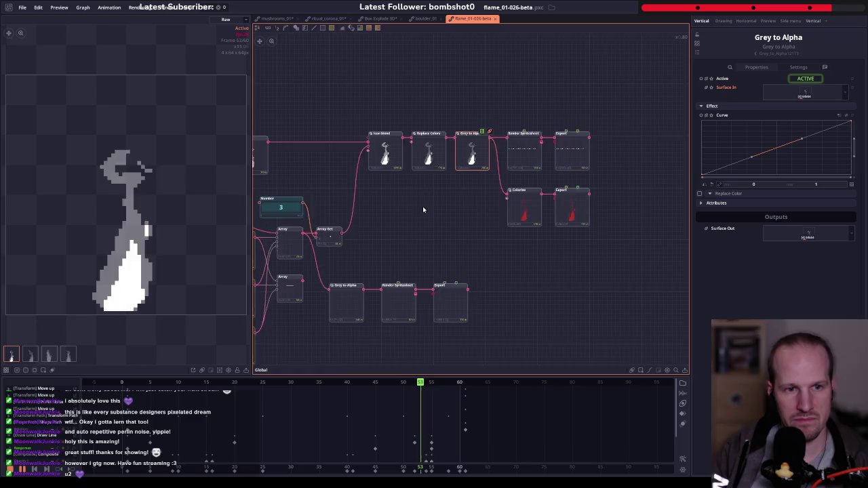
pyautogui.moveTo(422, 207)
pyautogui.mouseDown()
pyautogui.moveTo(585, 172)
pyautogui.moveTo(402, 207)
pyautogui.mouseUp()
pyautogui.click(444, 172)
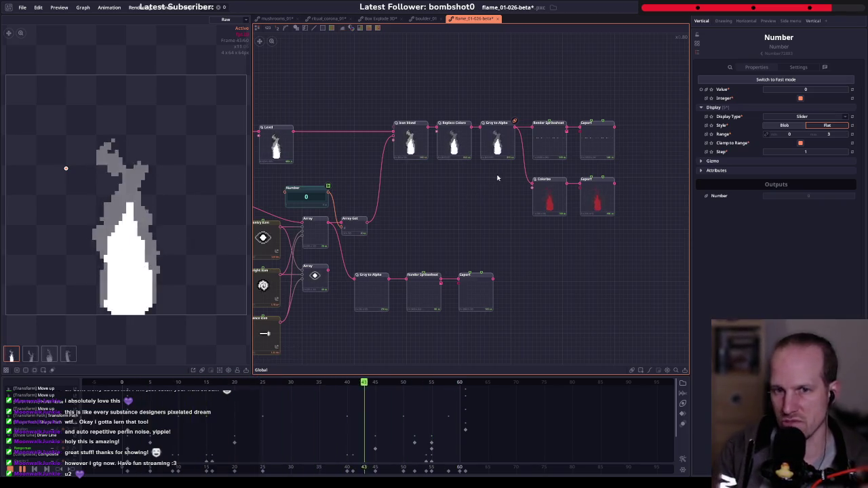
pyautogui.click(549, 197)
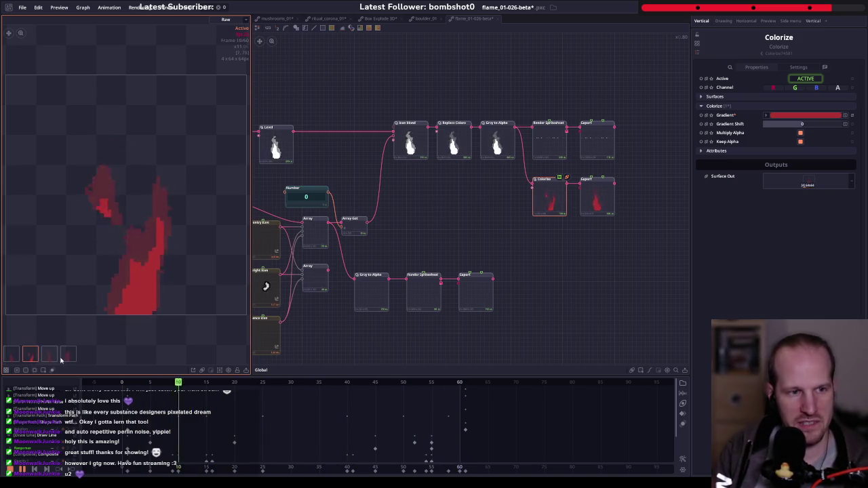
pyautogui.click(69, 355)
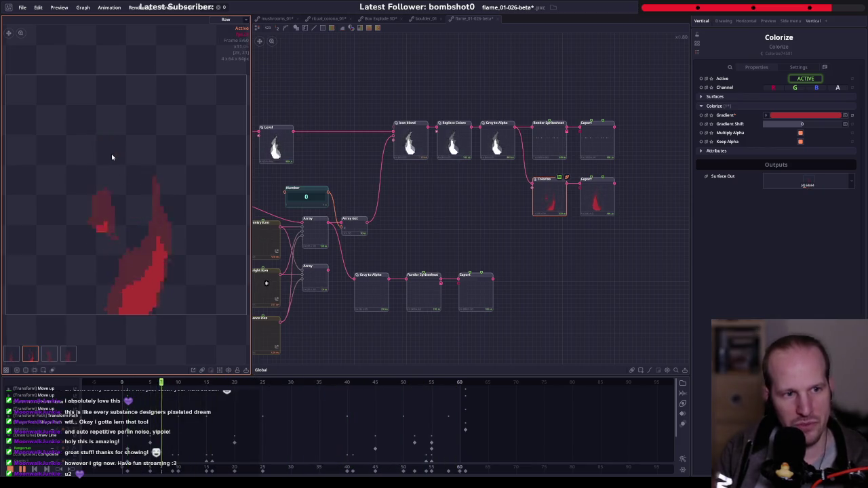
pyautogui.moveTo(396, 222); pyautogui.dragTo(525, 189)
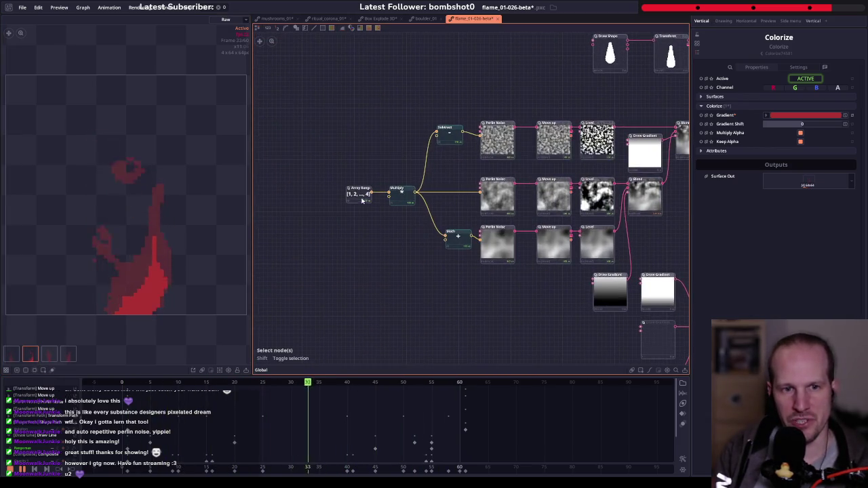
# - Check Array Range, then zoom to and box-select the sentry, fright and fence icon nodes
pyautogui.click(358, 192)
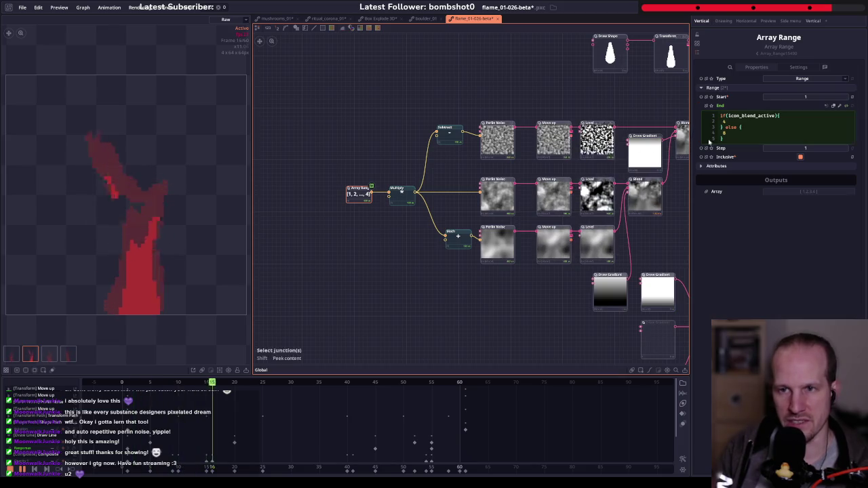
pyautogui.moveTo(514, 229); pyautogui.dragTo(375, 205)
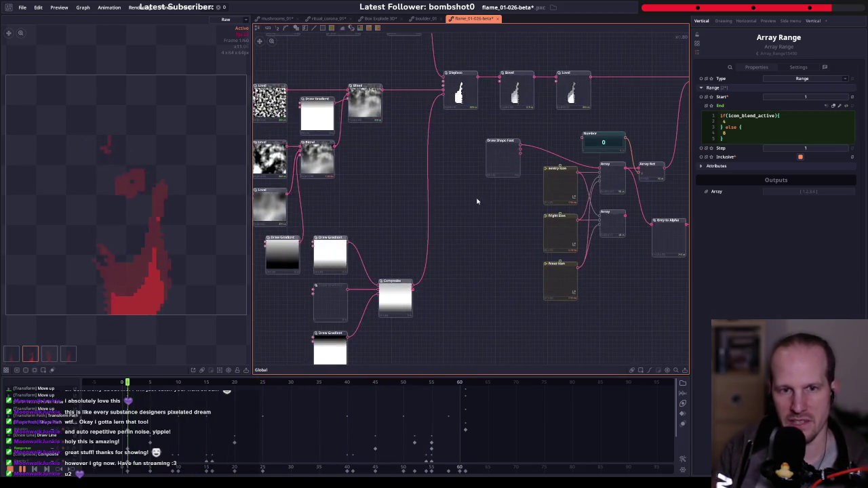
pyautogui.scroll(-5, 375, 205)
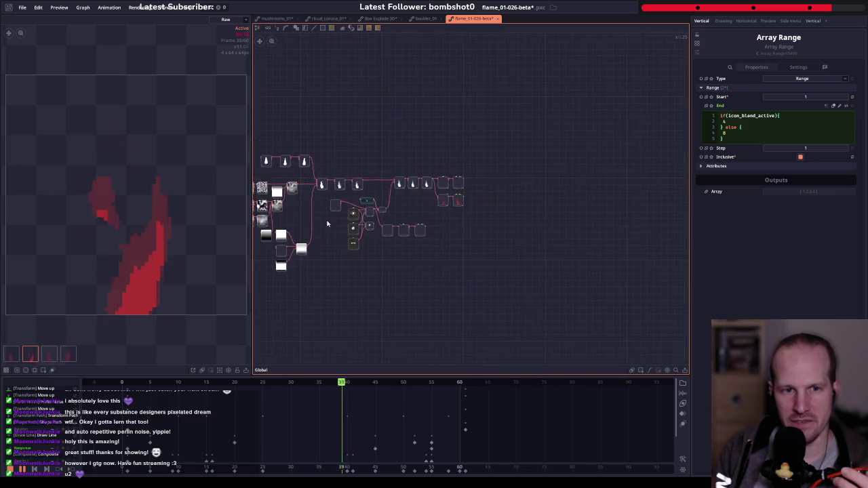
pyautogui.scroll(1, 475, 207)
pyautogui.scroll(2, 489, 206)
pyautogui.scroll(1, 499, 207)
pyautogui.scroll(3, 474, 217)
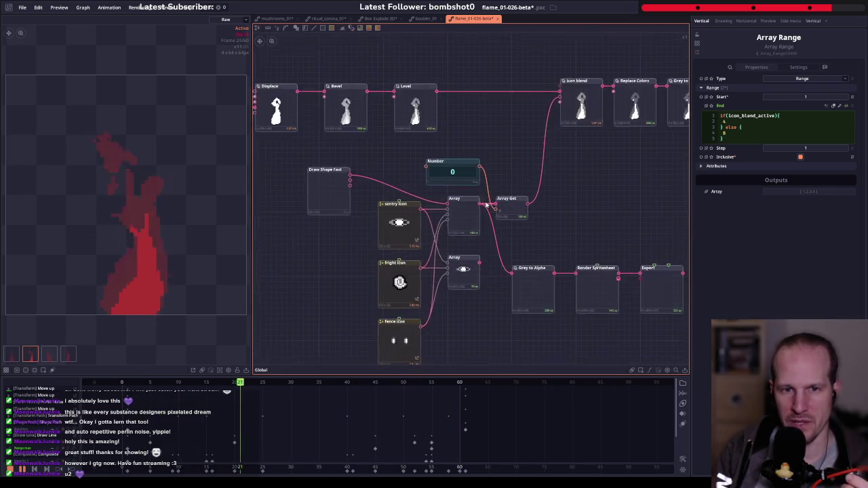
pyautogui.scroll(1, 400, 242)
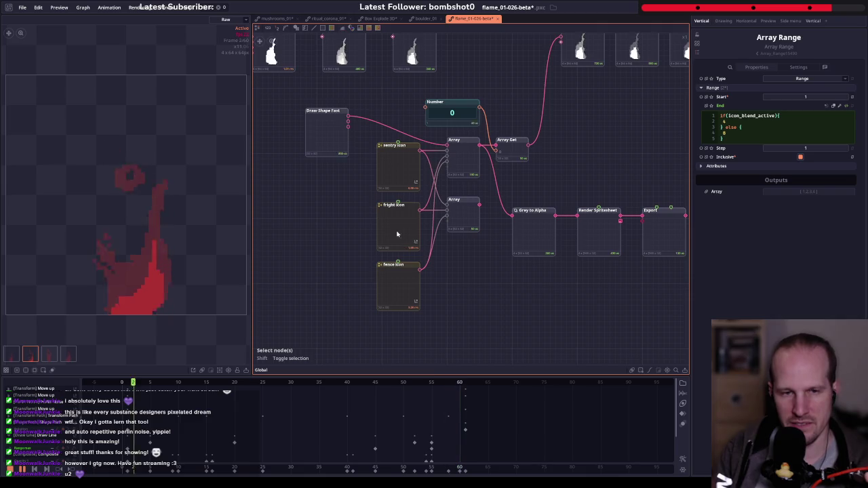
pyautogui.moveTo(343, 176); pyautogui.dragTo(411, 293)
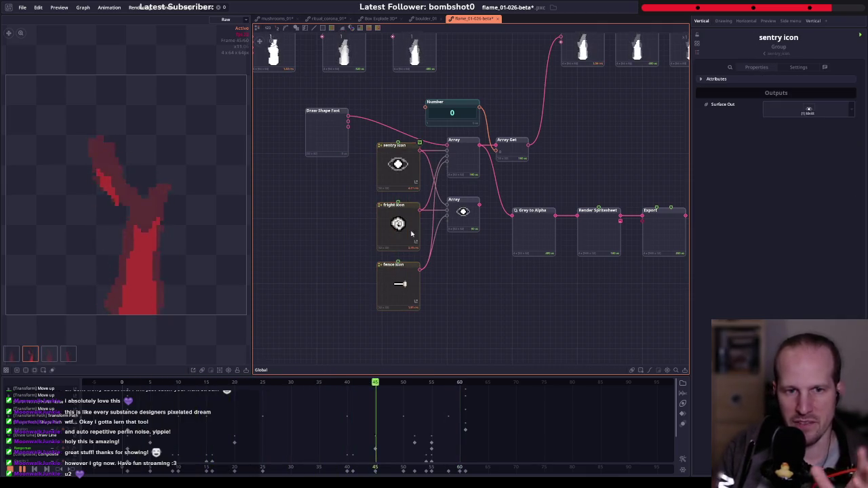
# - Raise the Number index to 1 and check the Colorize and Grey to Alpha previews
pyautogui.moveTo(419, 230)
pyautogui.mouseDown()
pyautogui.moveTo(394, 257)
pyautogui.moveTo(475, 241)
pyautogui.mouseUp()
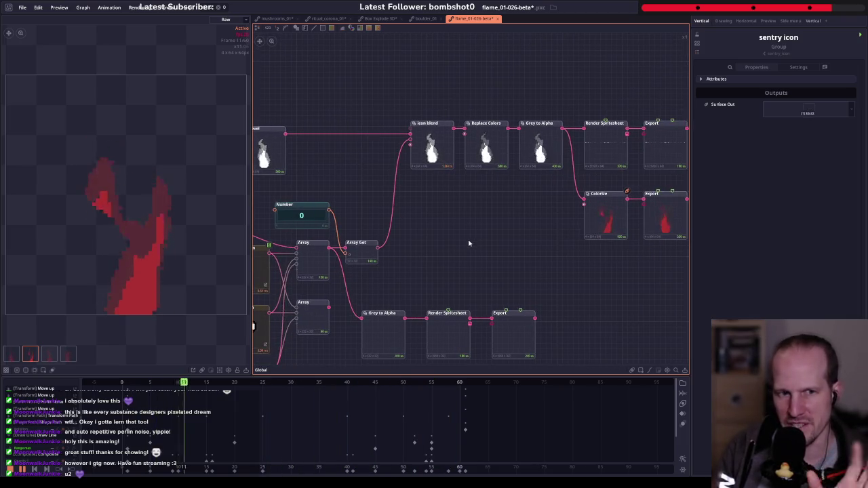
pyautogui.moveTo(404, 239)
pyautogui.mouseDown()
pyautogui.moveTo(445, 197)
pyautogui.moveTo(485, 197)
pyautogui.mouseUp()
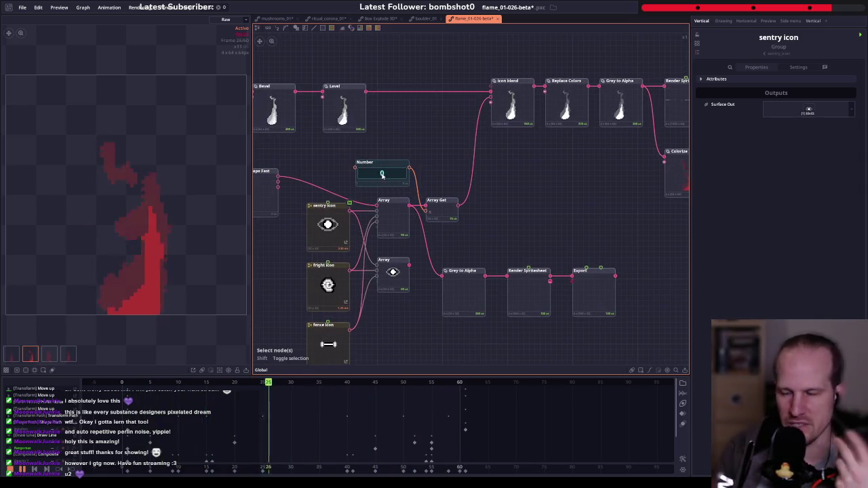
pyautogui.moveTo(377, 175); pyautogui.dragTo(385, 175)
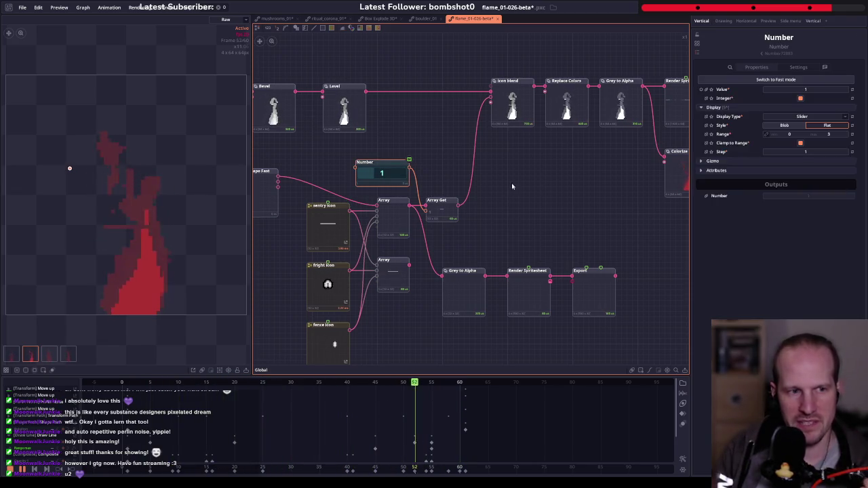
pyautogui.moveTo(556, 178); pyautogui.dragTo(374, 197)
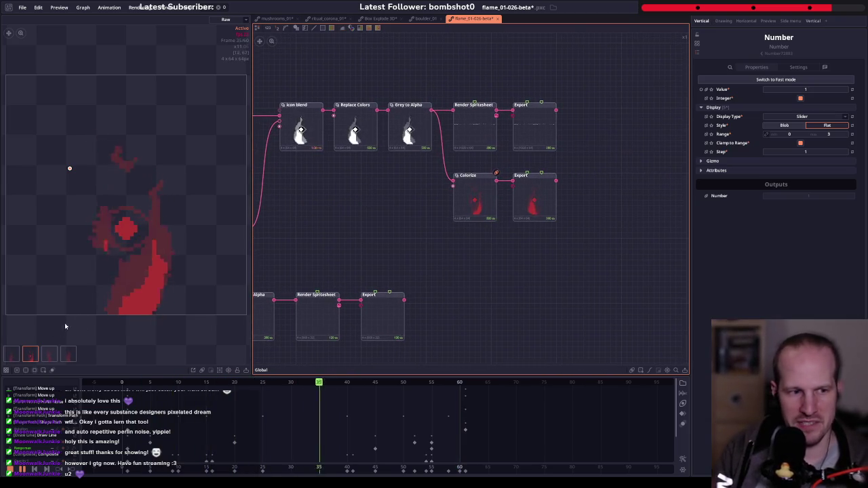
pyautogui.click(475, 208)
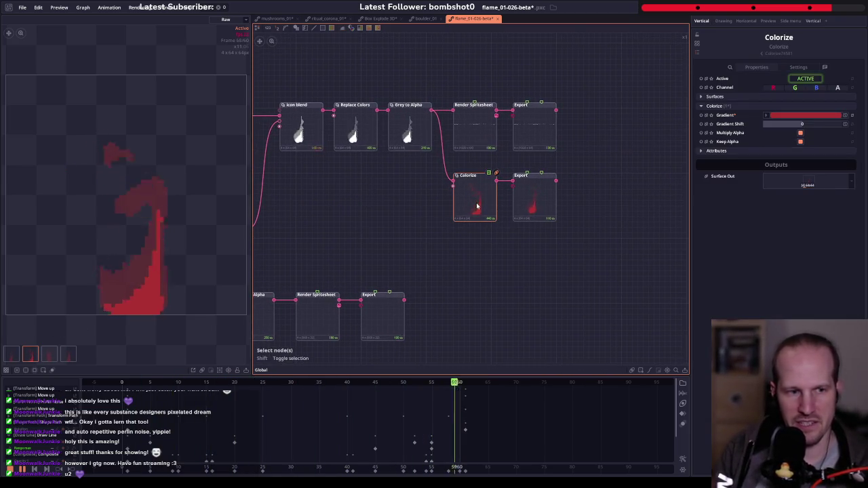
pyautogui.click(544, 195)
pyautogui.click(410, 134)
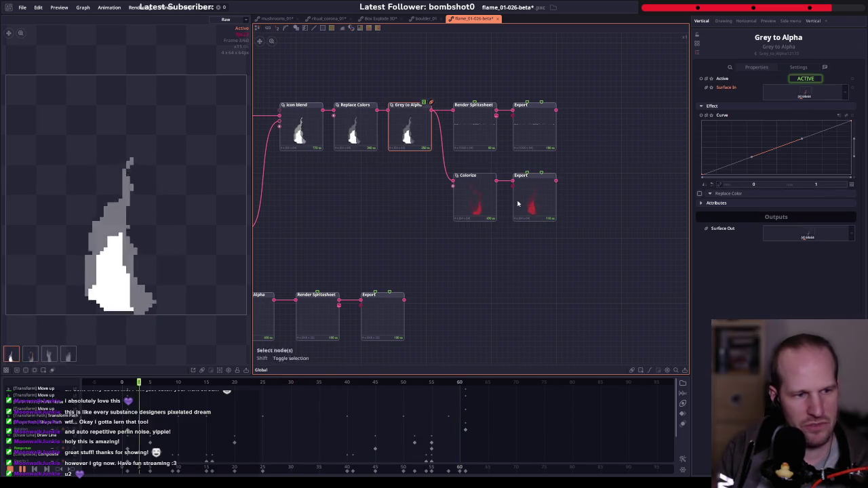
pyautogui.click(478, 208)
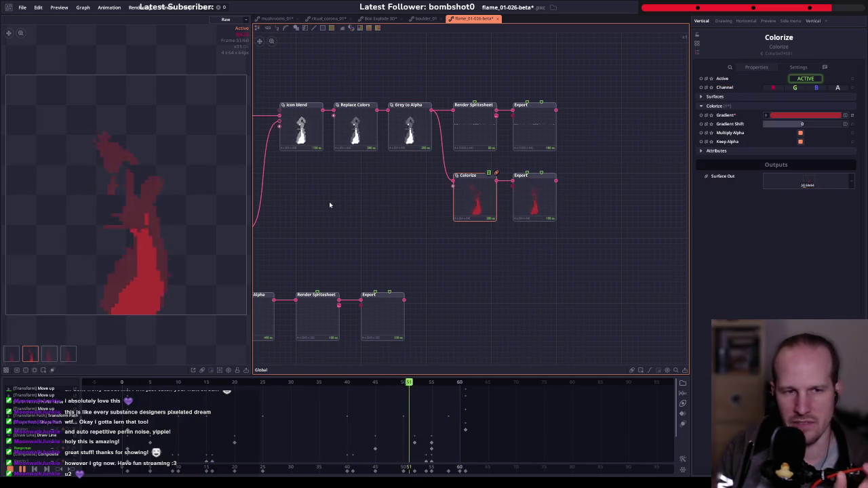
# - Preview the sentry icon group's output, a white eye ringed in grey
pyautogui.press('f')
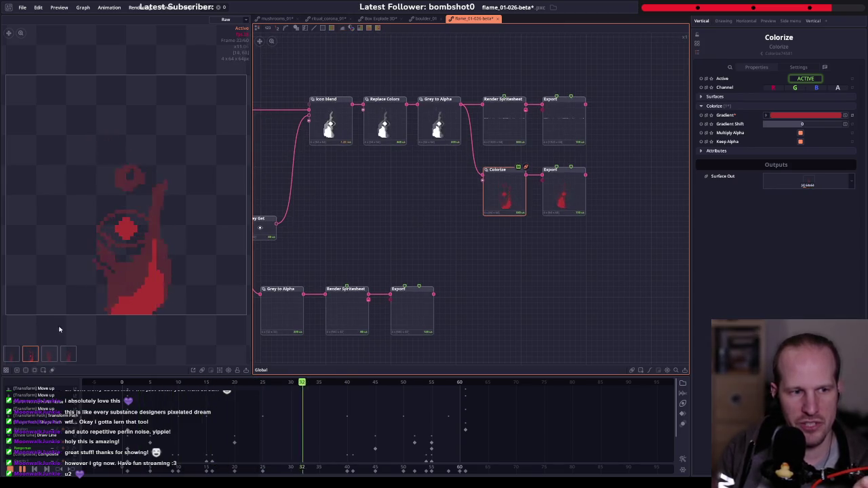
pyautogui.moveTo(385, 223)
pyautogui.mouseDown()
pyautogui.moveTo(518, 187)
pyautogui.moveTo(465, 184)
pyautogui.mouseUp()
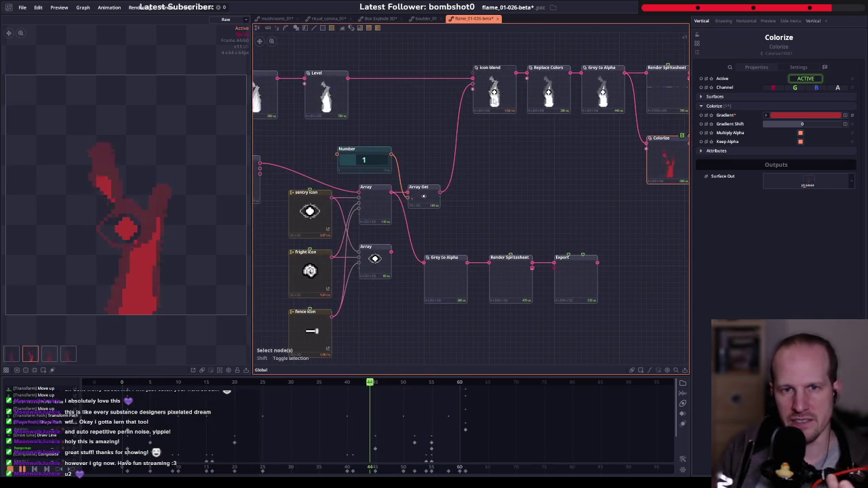
pyautogui.moveTo(500, 130); pyautogui.dragTo(428, 184)
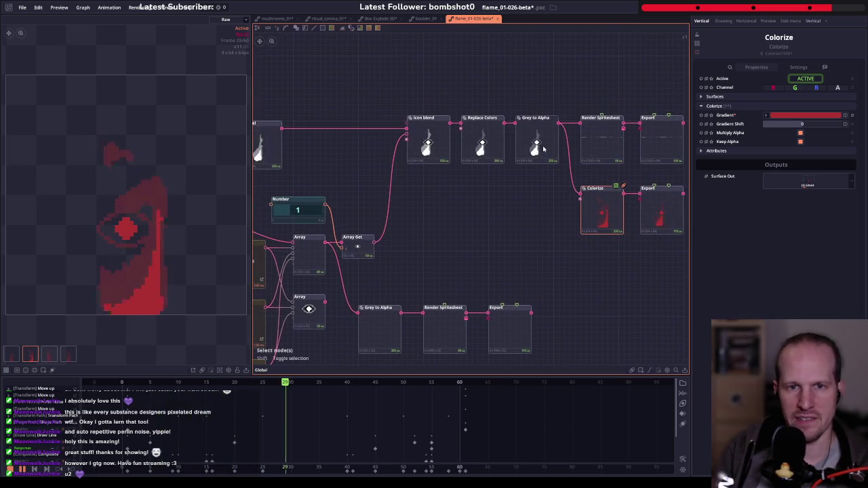
pyautogui.moveTo(358, 235); pyautogui.dragTo(441, 189)
pyautogui.click(324, 224)
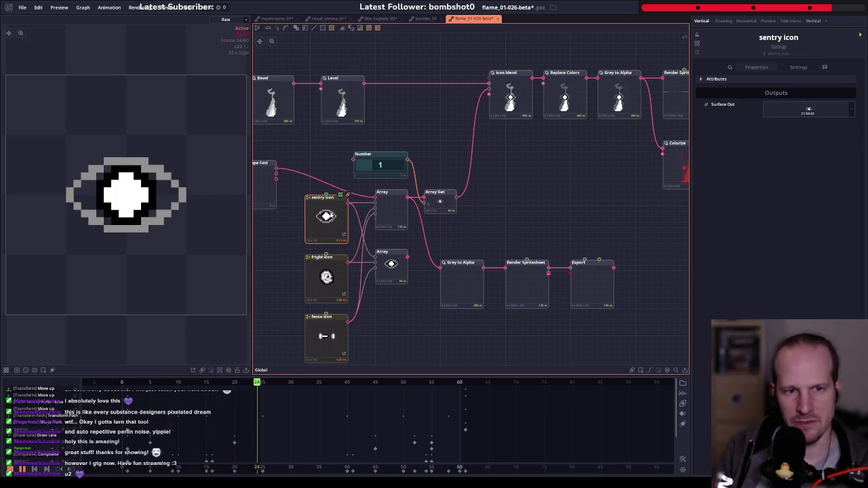
pyautogui.rightClick(337, 225)
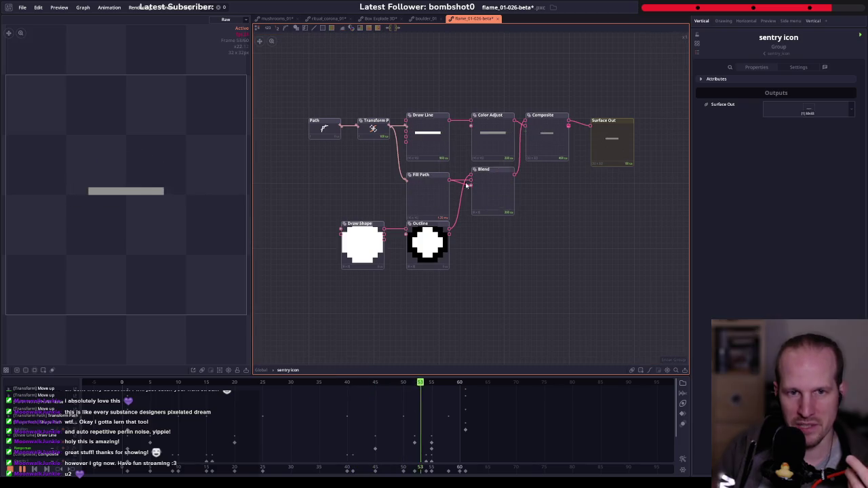
pyautogui.click(359, 128)
pyautogui.click(324, 129)
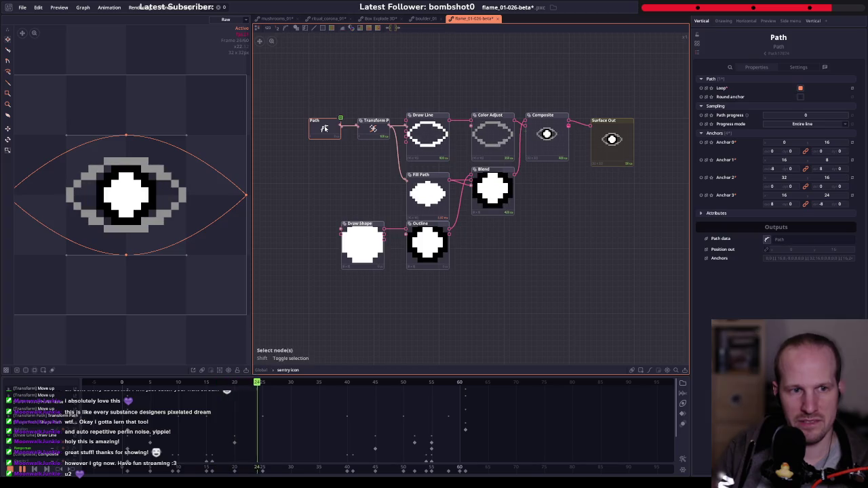
pyautogui.click(425, 140)
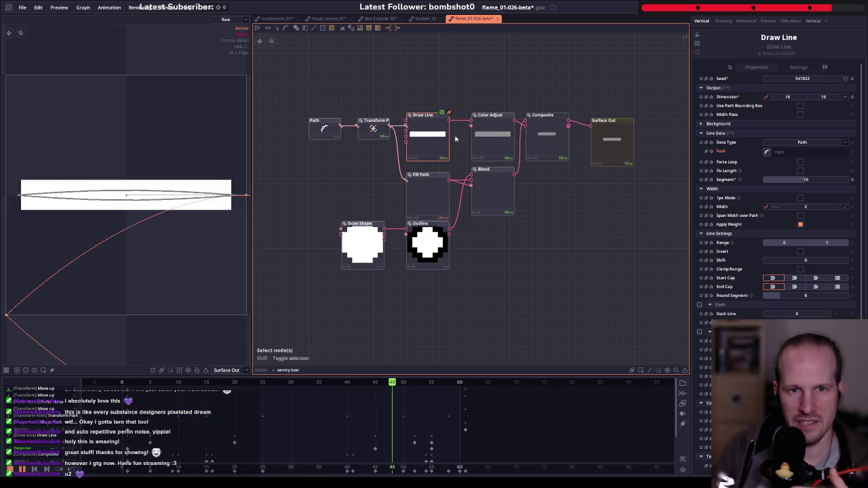
pyautogui.moveTo(349, 204); pyautogui.dragTo(338, 180)
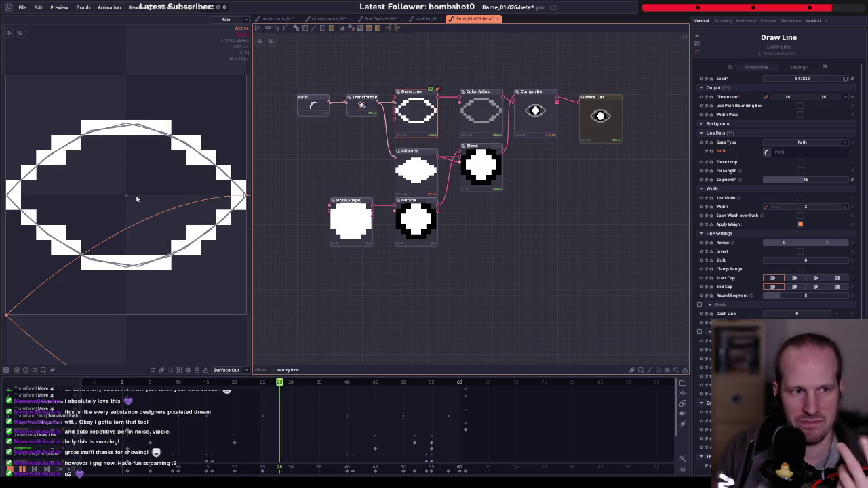
pyautogui.click(368, 105)
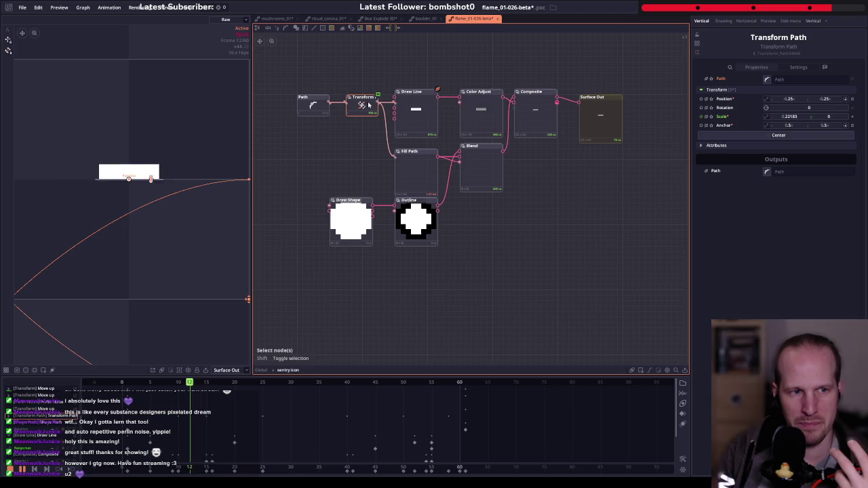
pyautogui.scroll(-4, 145, 178)
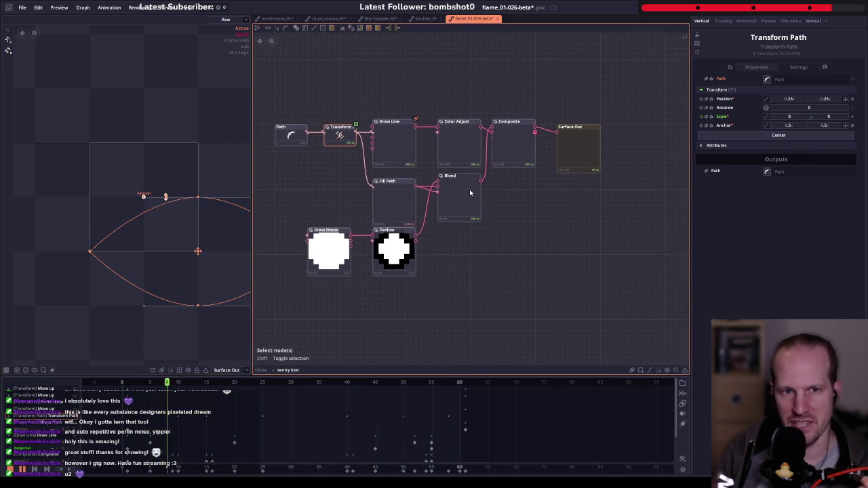
pyautogui.click(401, 155)
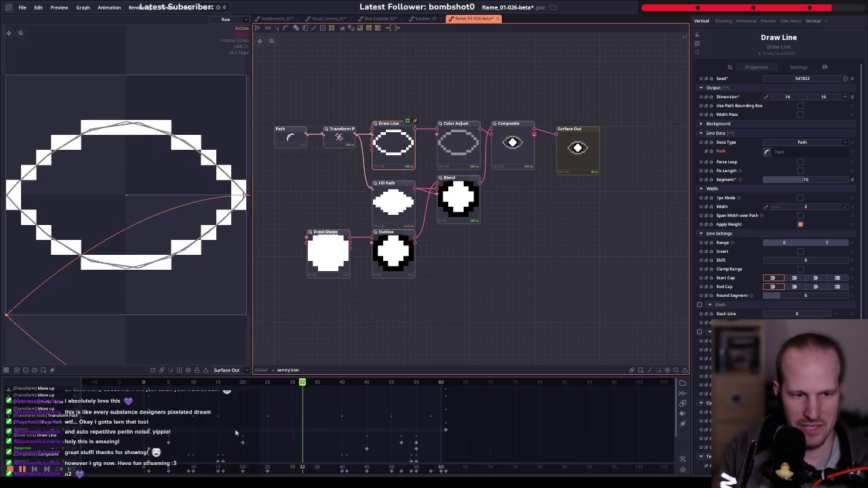
pyautogui.click(262, 370)
pyautogui.moveTo(477, 200); pyautogui.dragTo(291, 257)
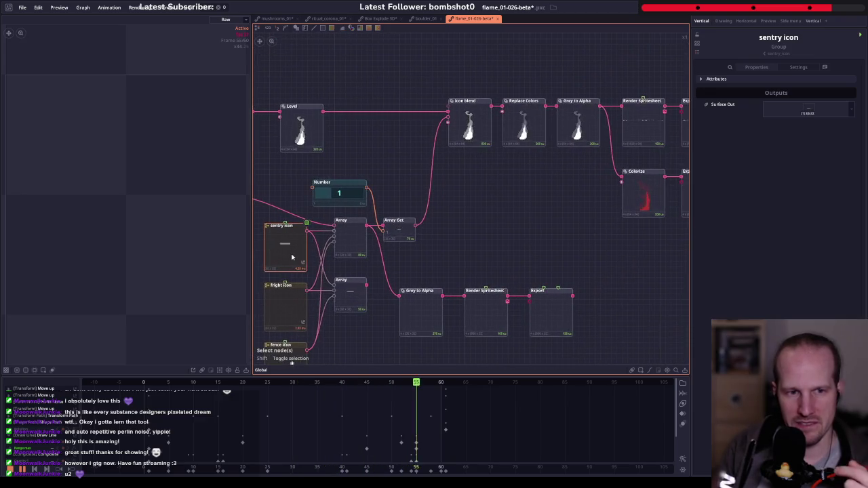
# - Preview the Grey to Alpha flame output, scrubbing between frames 27 and 42
pyautogui.moveTo(497, 211); pyautogui.dragTo(420, 223)
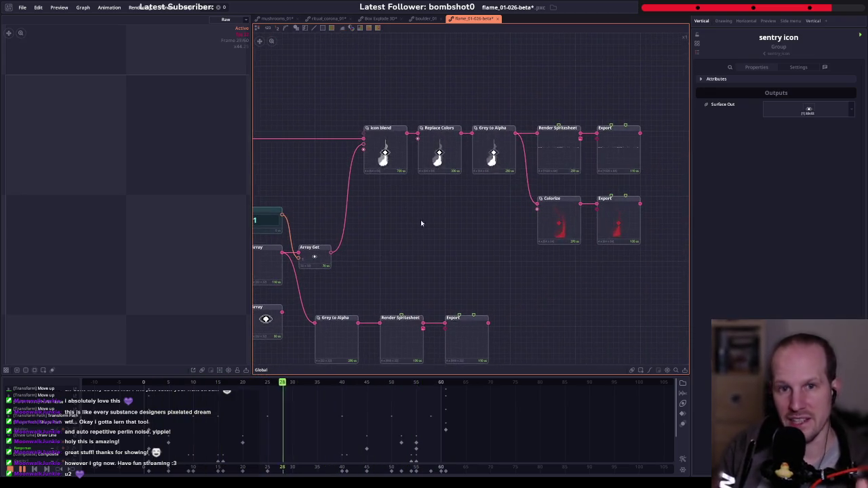
pyautogui.click(496, 150)
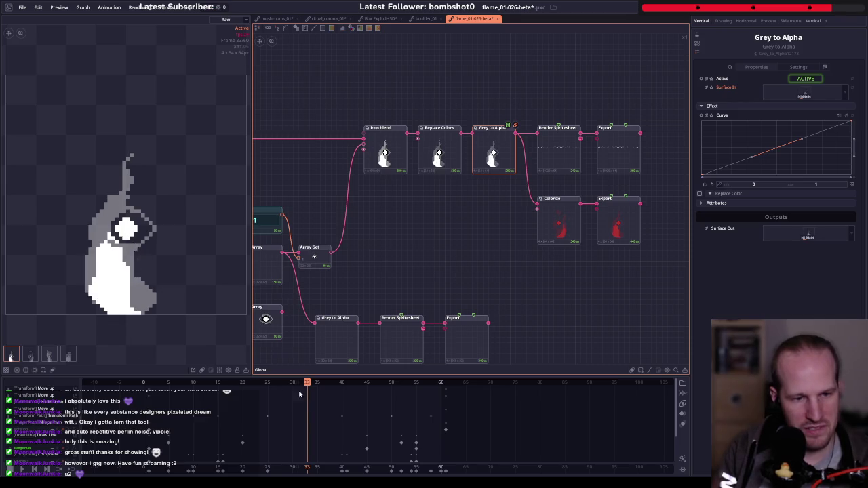
pyautogui.moveTo(309, 385)
pyautogui.mouseDown()
pyautogui.moveTo(278, 384)
pyautogui.moveTo(288, 385)
pyautogui.mouseUp()
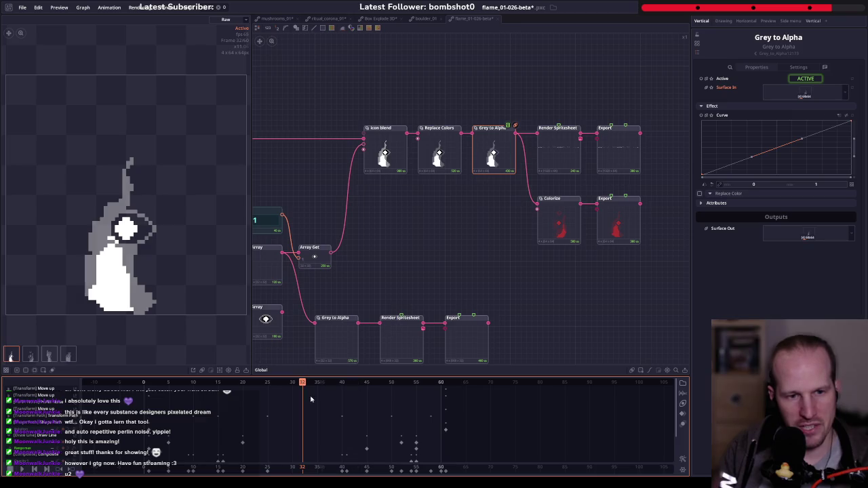
pyautogui.moveTo(308, 384)
pyautogui.mouseDown()
pyautogui.moveTo(401, 384)
pyautogui.moveTo(346, 384)
pyautogui.mouseUp()
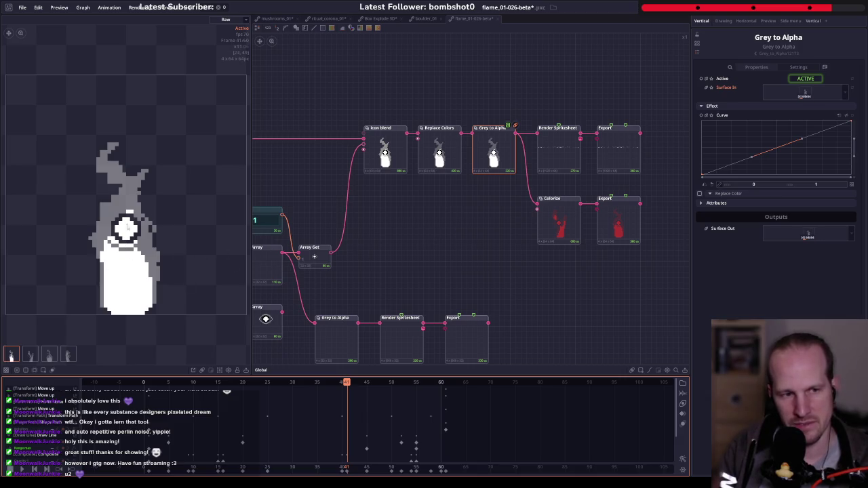
# - Set the Number index to 2, preview the fright and fence icons, and start playback
pyautogui.moveTo(377, 305); pyautogui.dragTo(483, 268)
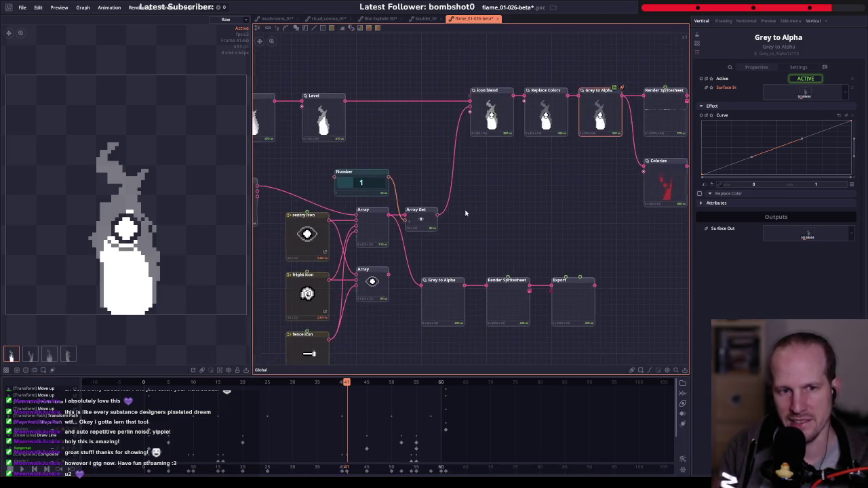
pyautogui.moveTo(367, 184); pyautogui.dragTo(371, 185)
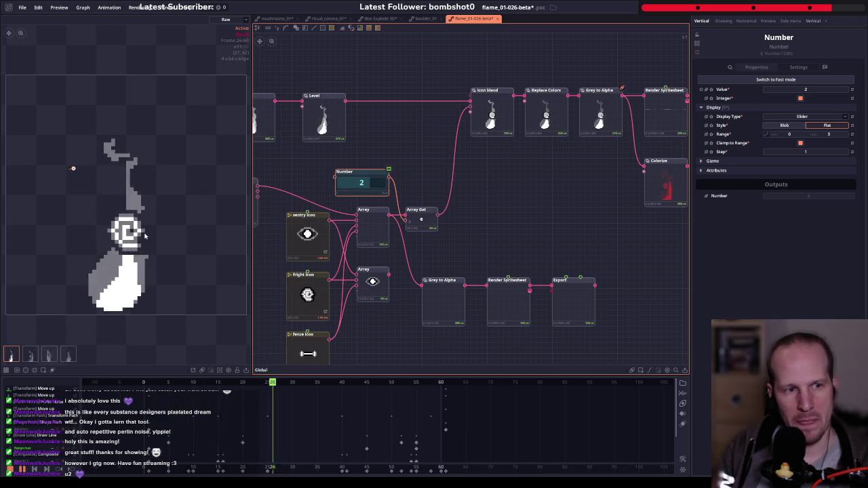
pyautogui.click(307, 296)
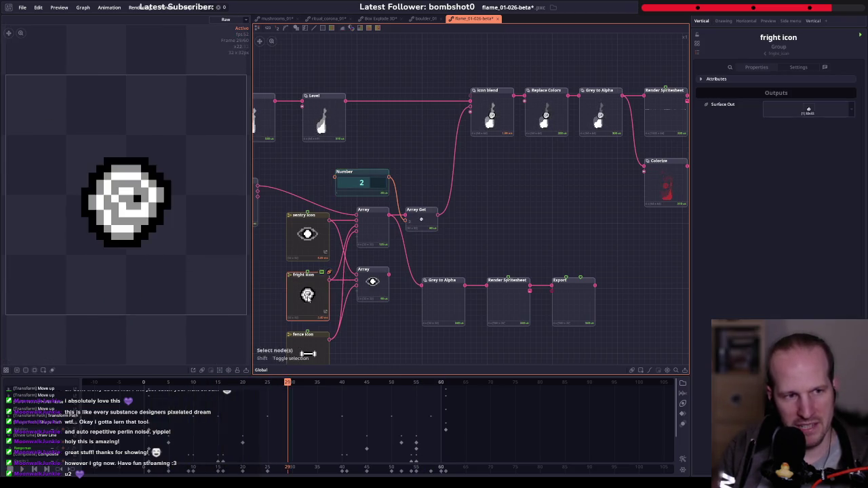
pyautogui.click(595, 113)
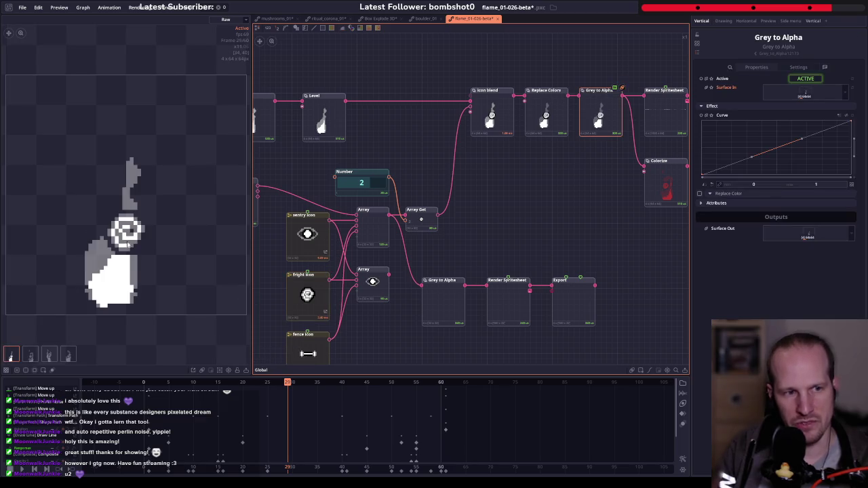
pyautogui.moveTo(287, 384)
pyautogui.mouseDown()
pyautogui.moveTo(331, 386)
pyautogui.moveTo(265, 386)
pyautogui.moveTo(392, 392)
pyautogui.mouseUp()
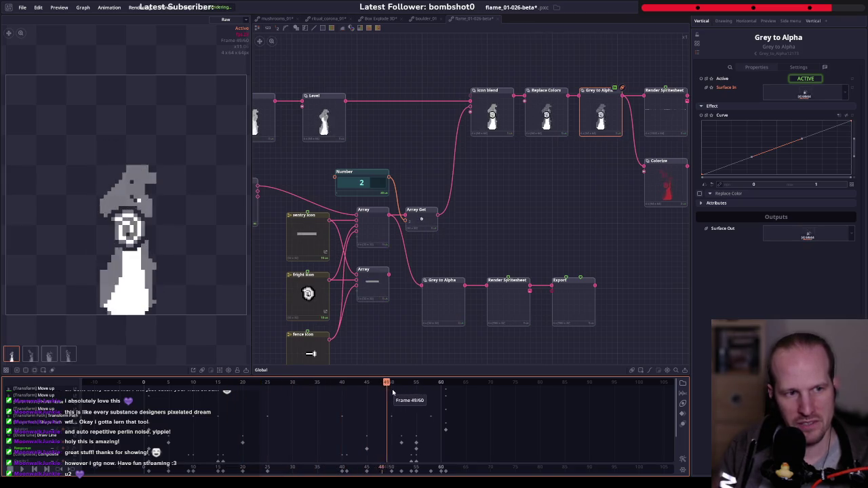
pyautogui.click(302, 345)
pyautogui.press('space')
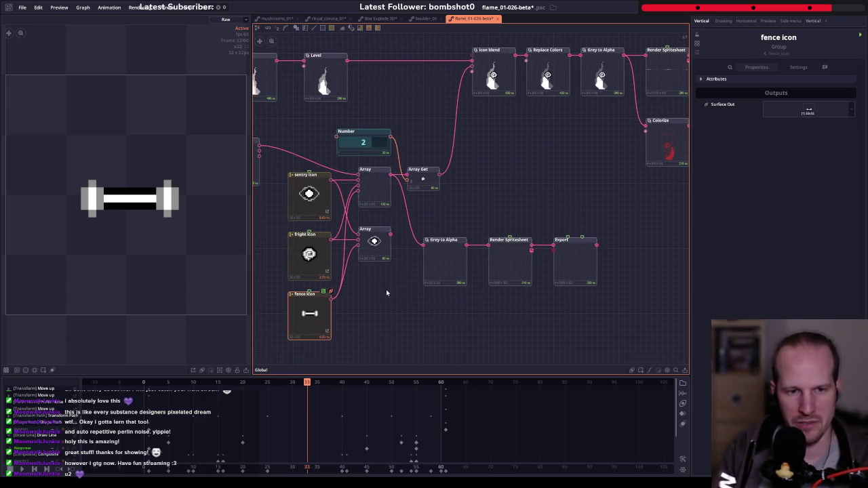
pyautogui.hscroll(3, 395, 266)
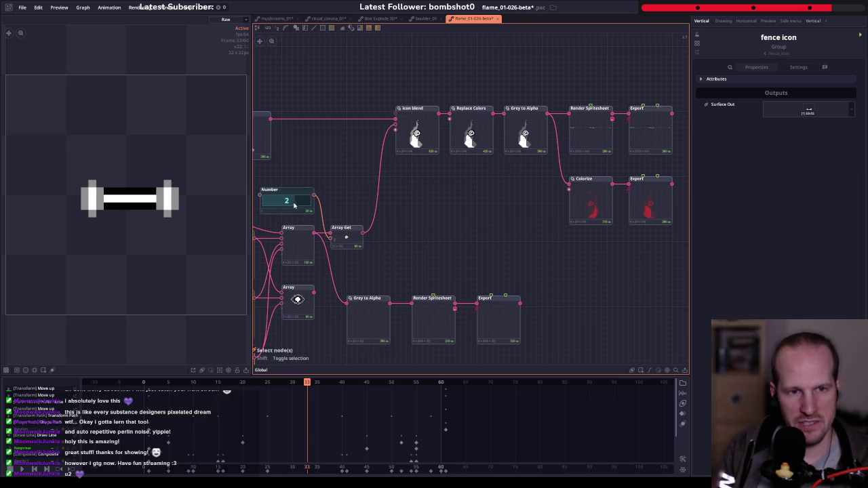
# - Raise Number to 3 and check Replace Colors and Grey to Alpha at frame 26
pyautogui.moveTo(294, 205); pyautogui.dragTo(380, 223)
pyautogui.click(476, 145)
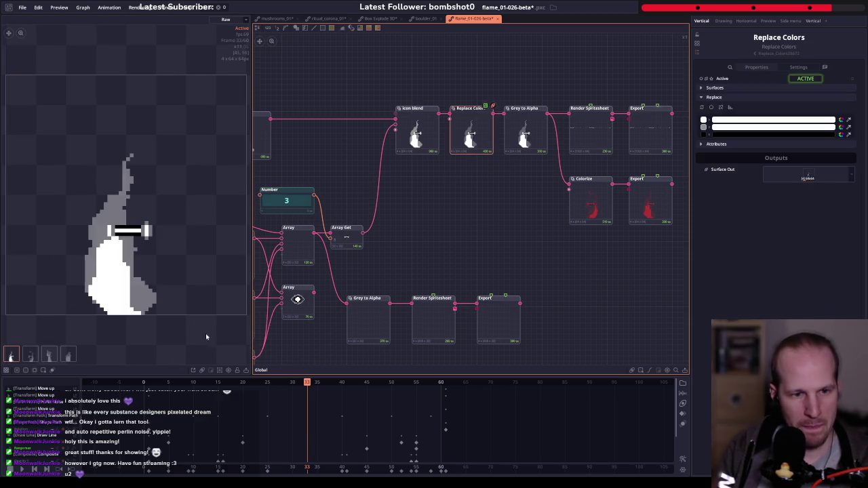
pyautogui.click(516, 148)
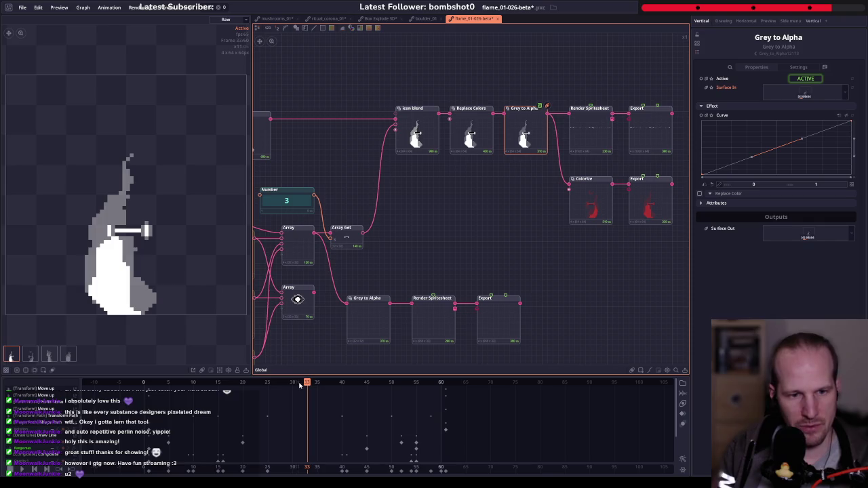
pyautogui.moveTo(299, 385); pyautogui.dragTo(302, 384)
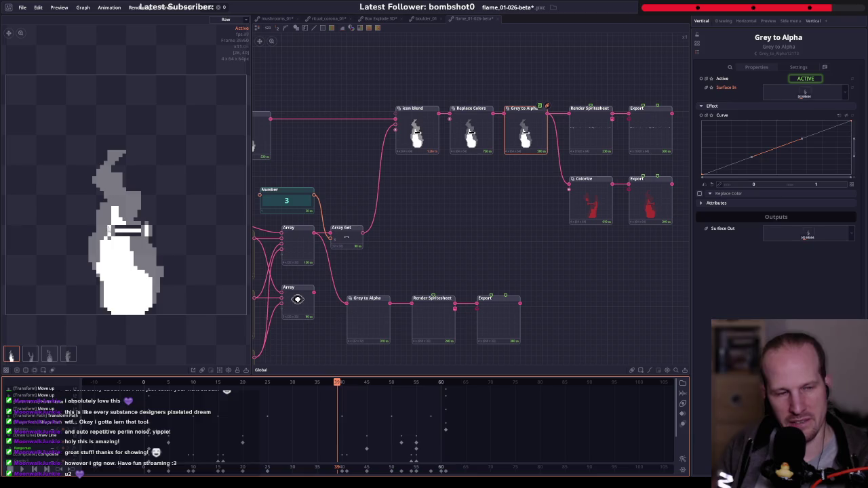
pyautogui.moveTo(341, 384); pyautogui.dragTo(295, 382)
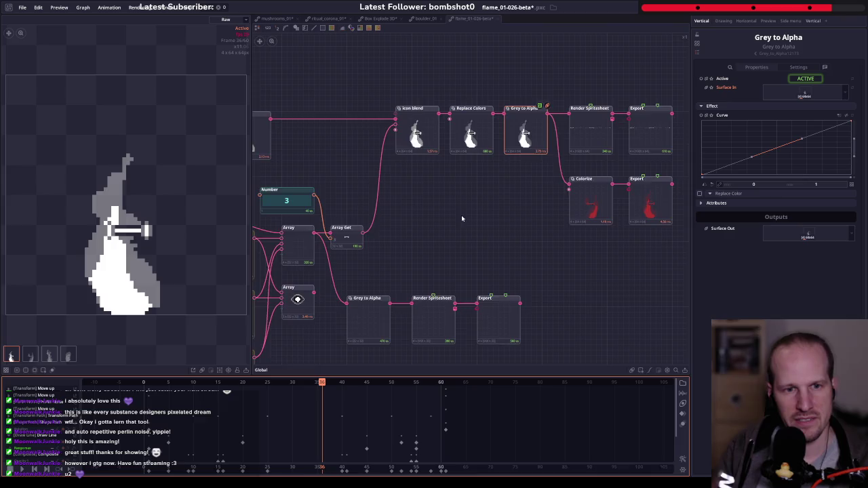
# - Select the Number node to confirm its value of 3
pyautogui.scroll(-2, 500, 197)
pyautogui.scroll(2, 455, 184)
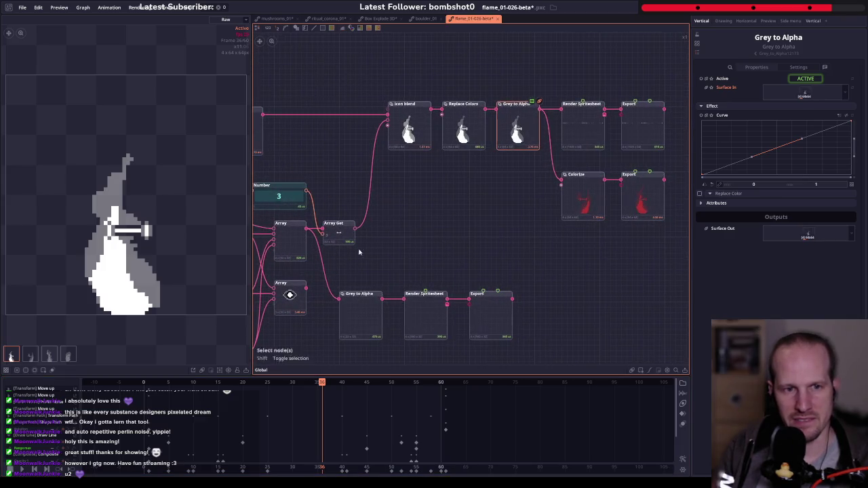
pyautogui.click(271, 201)
pyautogui.scroll(-3, 362, 215)
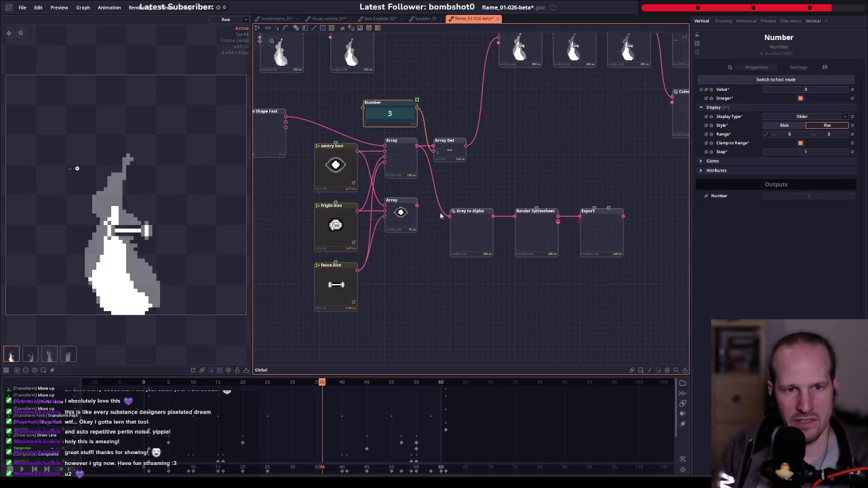
pyautogui.scroll(-3, 363, 253)
pyautogui.scroll(3, 476, 169)
pyautogui.scroll(2, 476, 169)
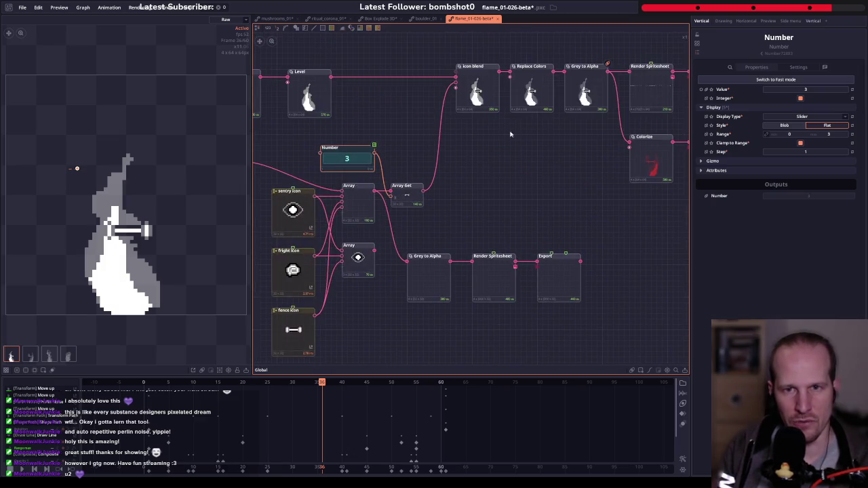
# - Inspect Grey to Alpha, then play the red Colorize flame with its bar icon
pyautogui.click(600, 91)
pyautogui.hscroll(3, 580, 166)
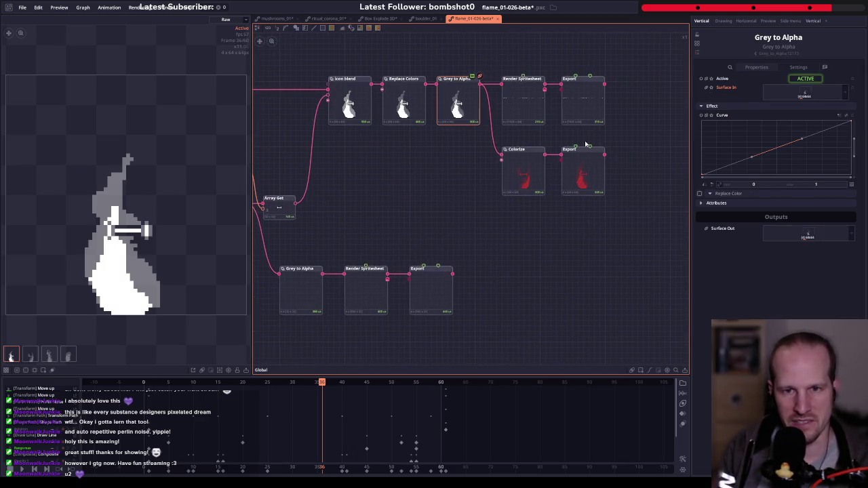
pyautogui.scroll(-3, 361, 259)
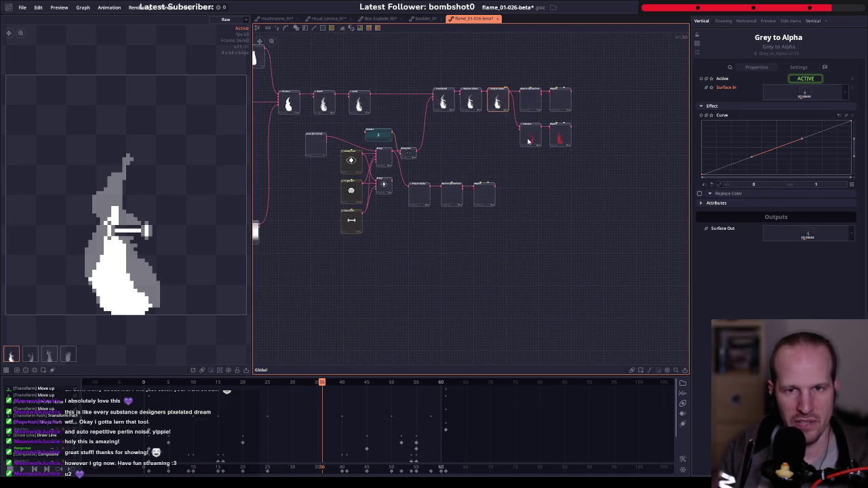
pyautogui.scroll(3, 528, 141)
pyautogui.click(528, 141)
pyautogui.press('space')
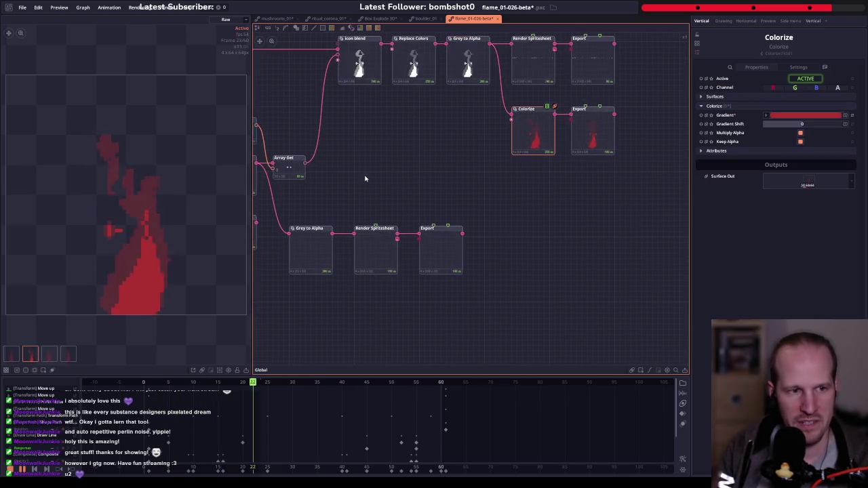
# - Set the Number node's icon index back to 1 for the round sentry eye
pyautogui.moveTo(368, 175); pyautogui.dragTo(453, 176)
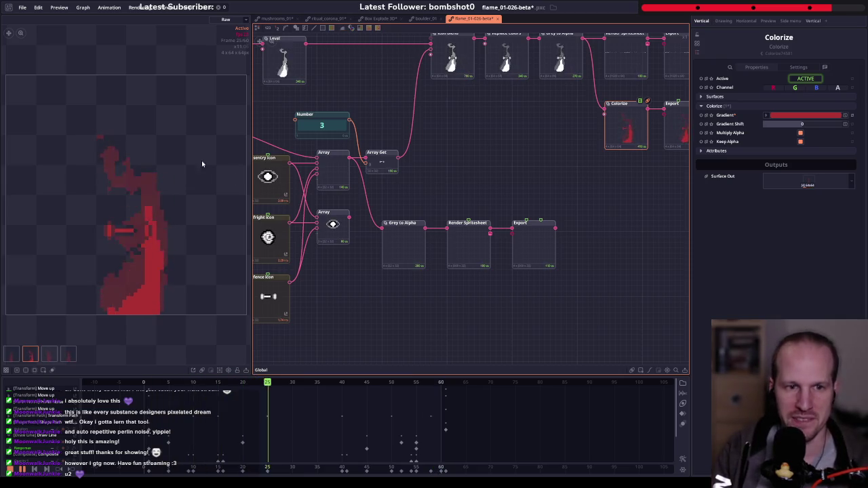
pyautogui.moveTo(418, 199); pyautogui.dragTo(404, 242)
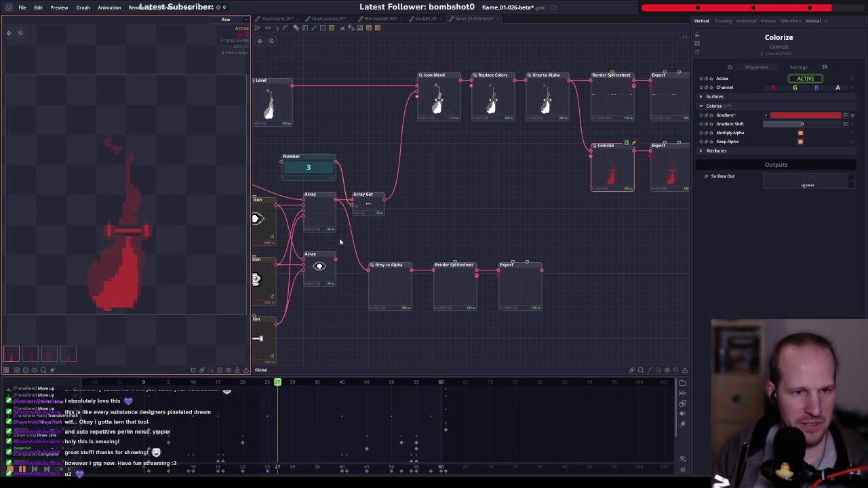
pyautogui.click(314, 171)
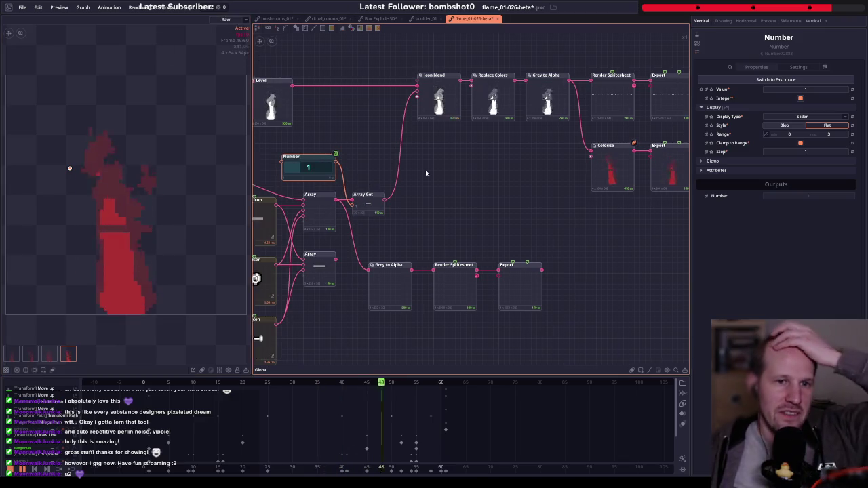
pyautogui.scroll(-3, 468, 173)
pyautogui.scroll(-2, 488, 171)
pyautogui.scroll(2, 475, 170)
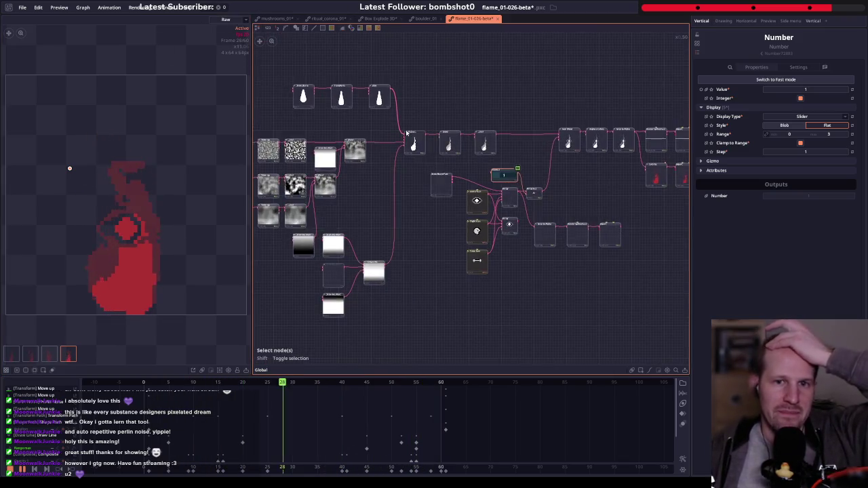
pyautogui.scroll(-3, 434, 156)
pyautogui.scroll(2, 433, 156)
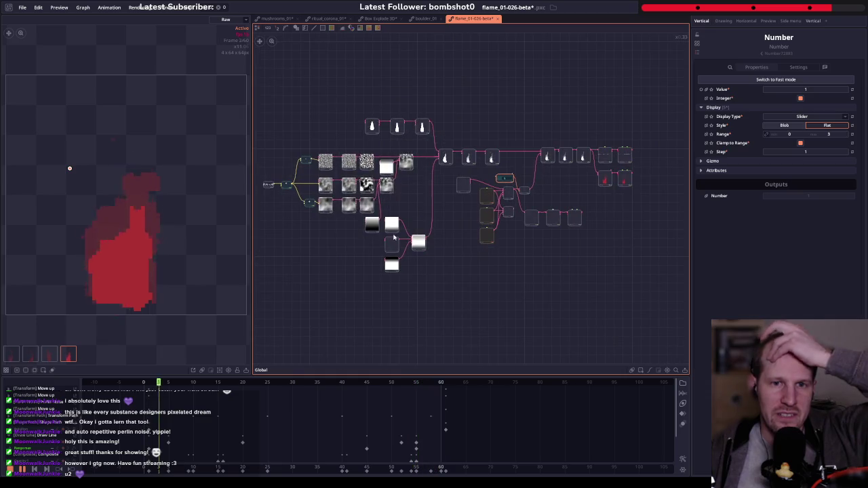
pyautogui.moveTo(275, 98); pyautogui.dragTo(641, 262)
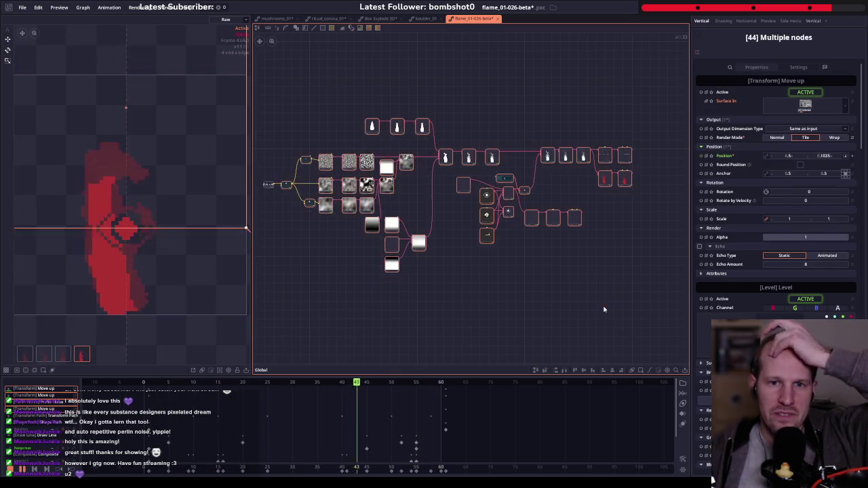
pyautogui.click(443, 157)
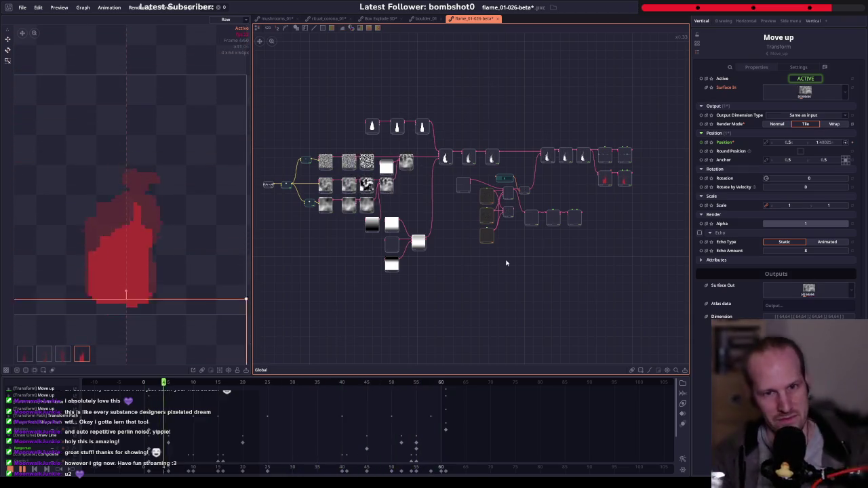
pyautogui.scroll(3, 493, 225)
pyautogui.scroll(2, 491, 223)
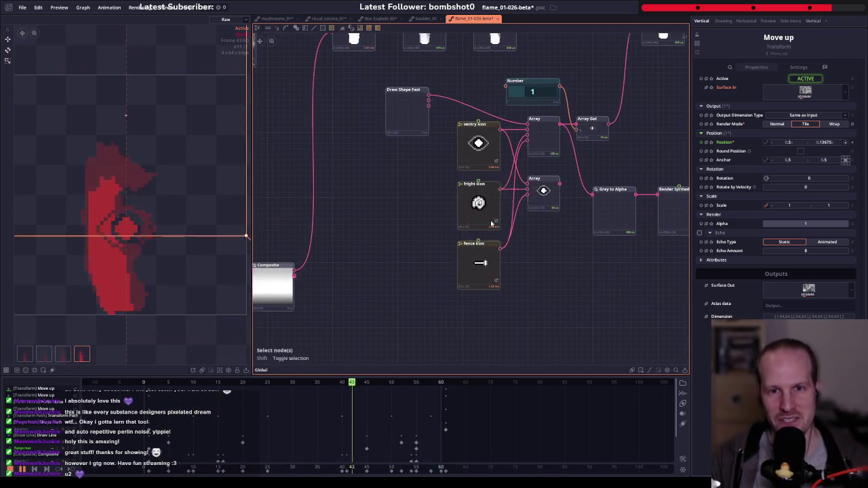
pyautogui.moveTo(491, 223)
pyautogui.mouseDown()
pyautogui.moveTo(409, 250)
pyautogui.moveTo(457, 222)
pyautogui.mouseUp()
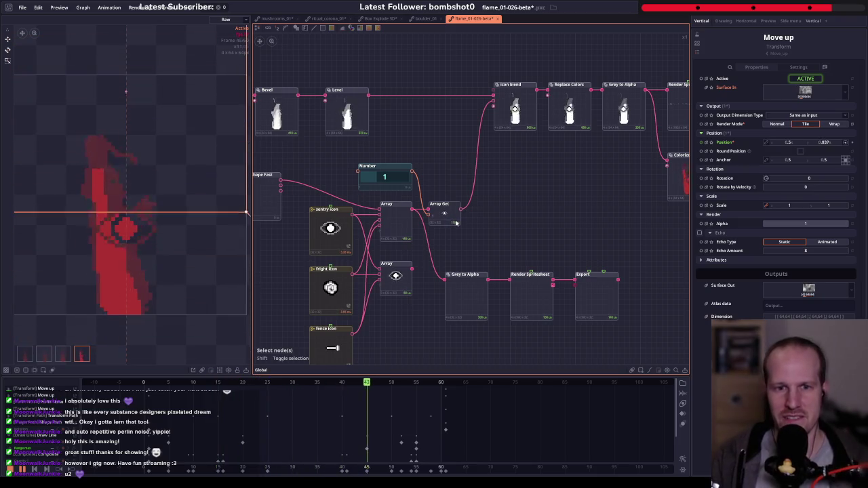
pyautogui.moveTo(531, 190); pyautogui.dragTo(366, 227)
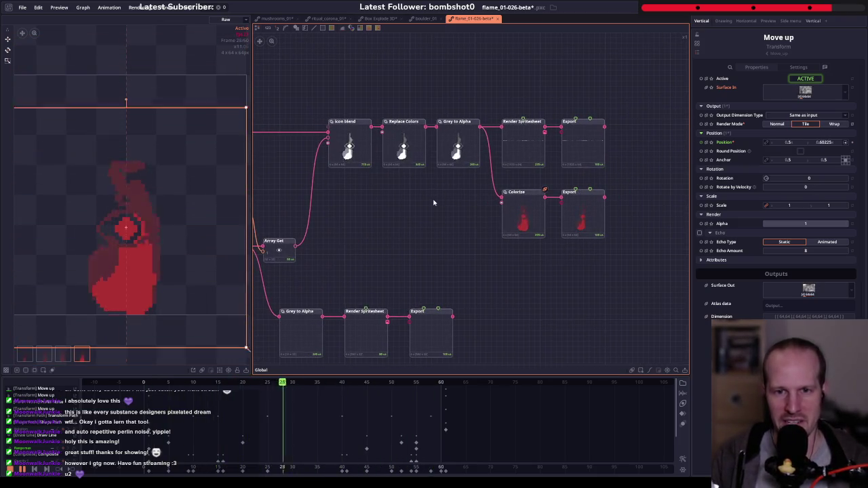
pyautogui.rightClick(377, 233)
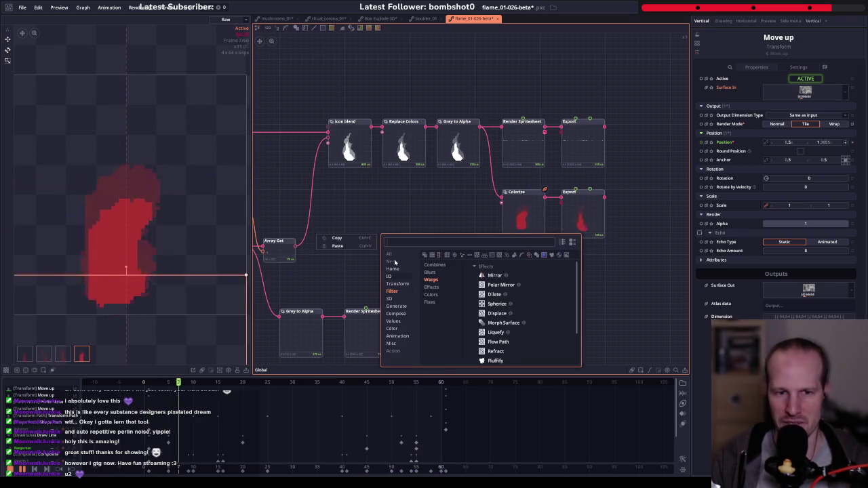
pyautogui.click(389, 254)
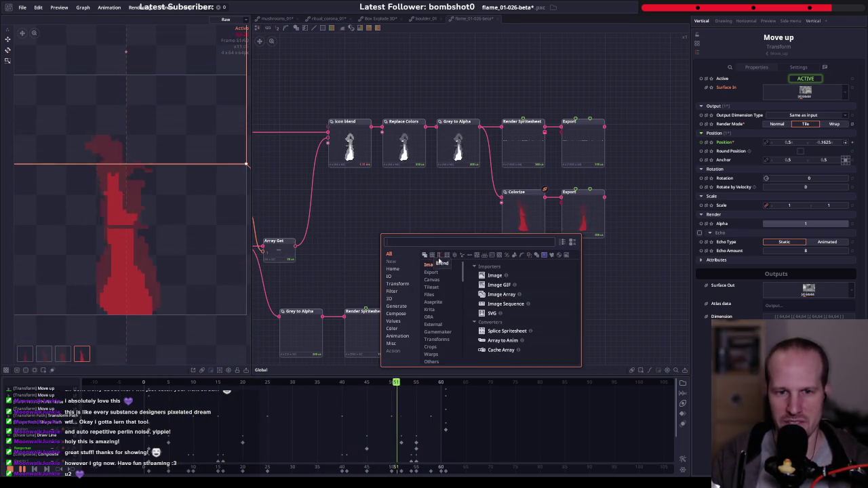
pyautogui.scroll(-5, 439, 312)
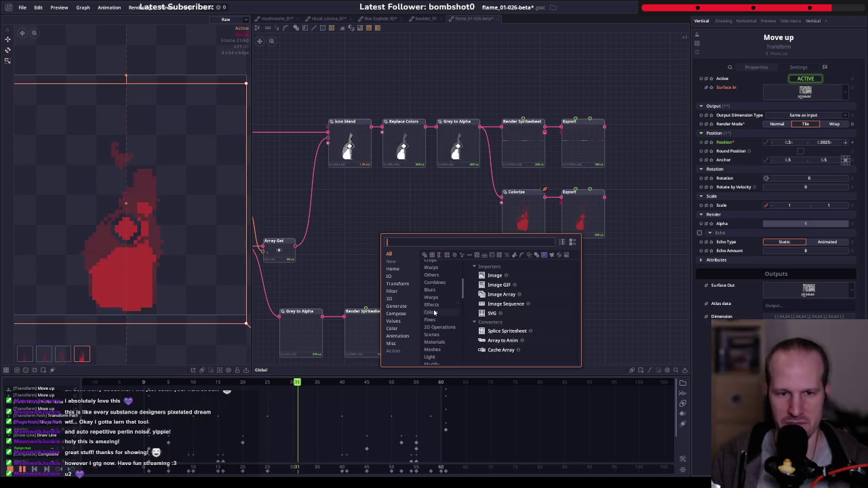
pyautogui.scroll(-2, 444, 345)
pyautogui.scroll(-2, 441, 336)
pyautogui.scroll(-2, 438, 326)
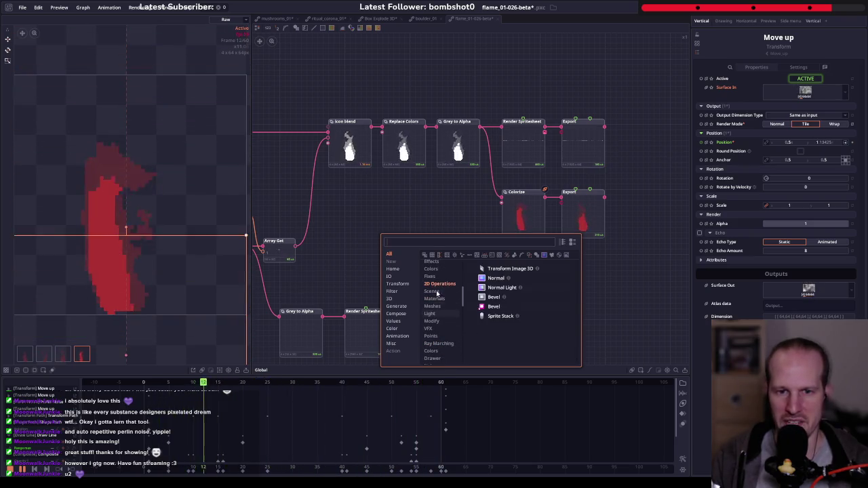
pyautogui.scroll(-2, 436, 316)
pyautogui.scroll(3, 437, 309)
pyautogui.scroll(3, 437, 299)
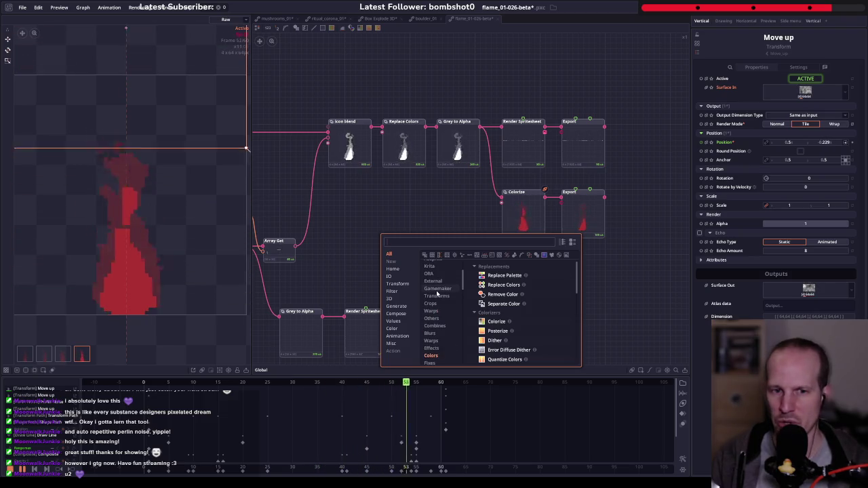
pyautogui.scroll(3, 437, 285)
pyautogui.click(614, 272)
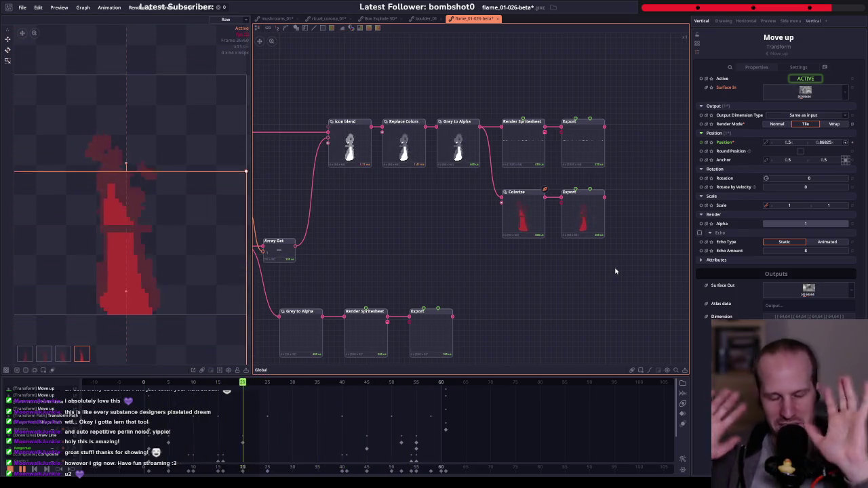
pyautogui.scroll(-2, 455, 213)
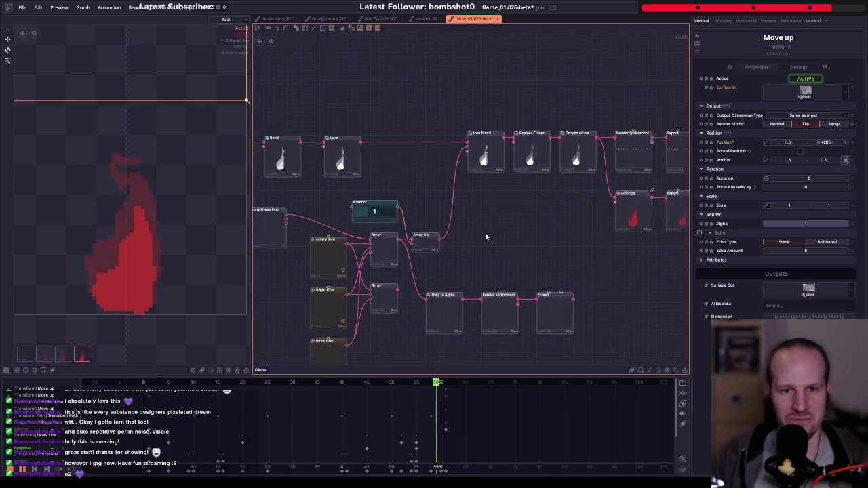
pyautogui.scroll(-2, 485, 233)
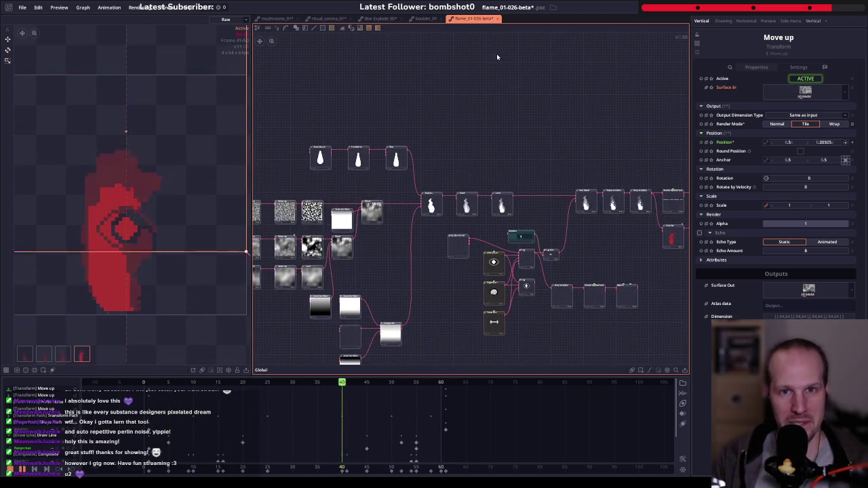
# - Load the Magic Circle sample project from the File menu's Welcome screen
pyautogui.click(23, 7)
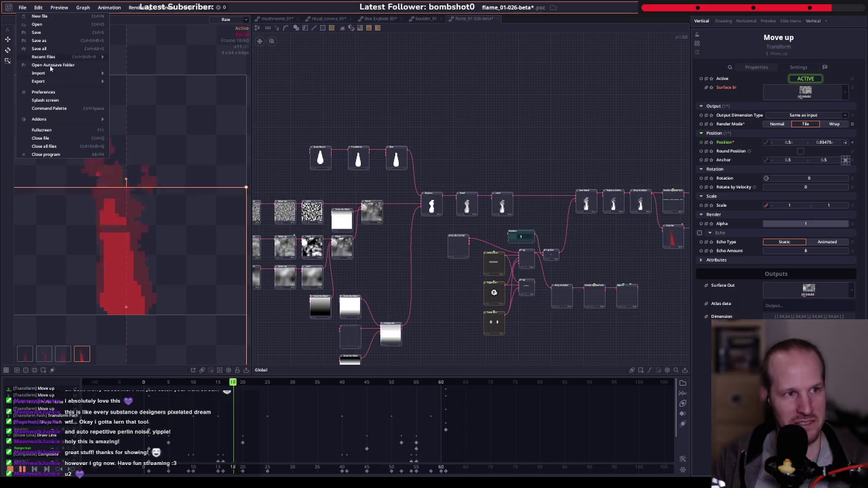
pyautogui.click(56, 102)
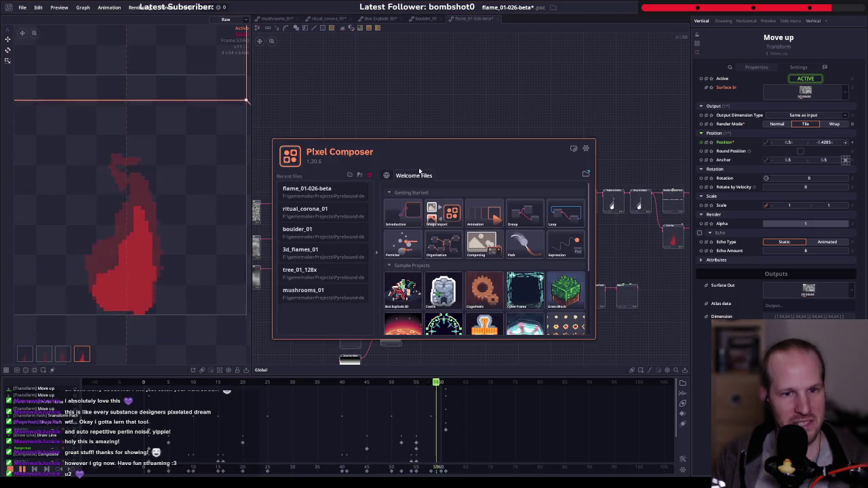
pyautogui.scroll(-2, 404, 267)
pyautogui.click(405, 267)
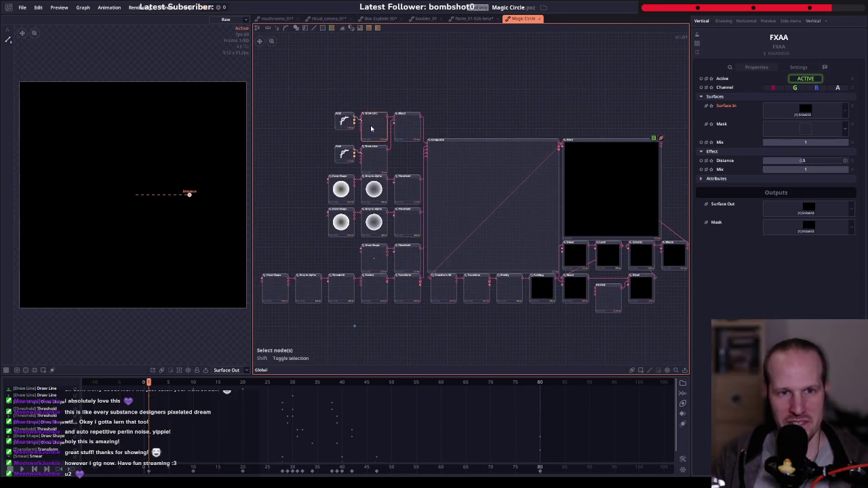
# - Inspect the Path, Draw Line, Composite and FXAA nodes and play the animation
pyautogui.click(344, 121)
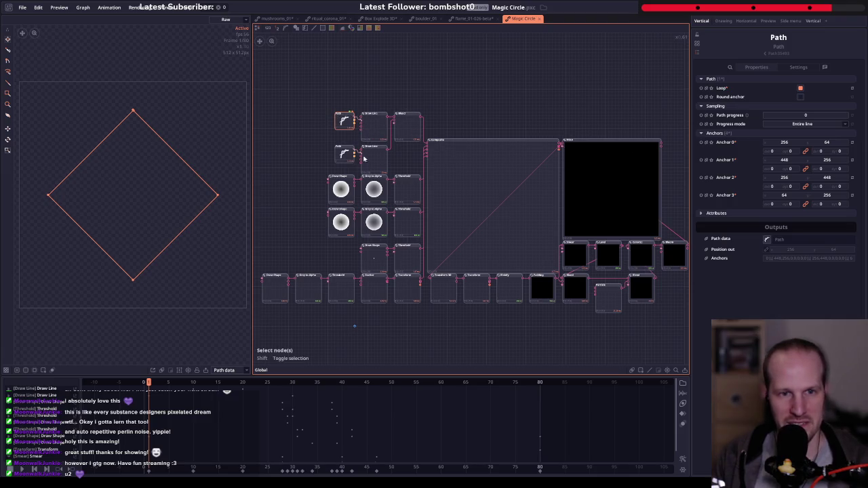
pyautogui.click(379, 126)
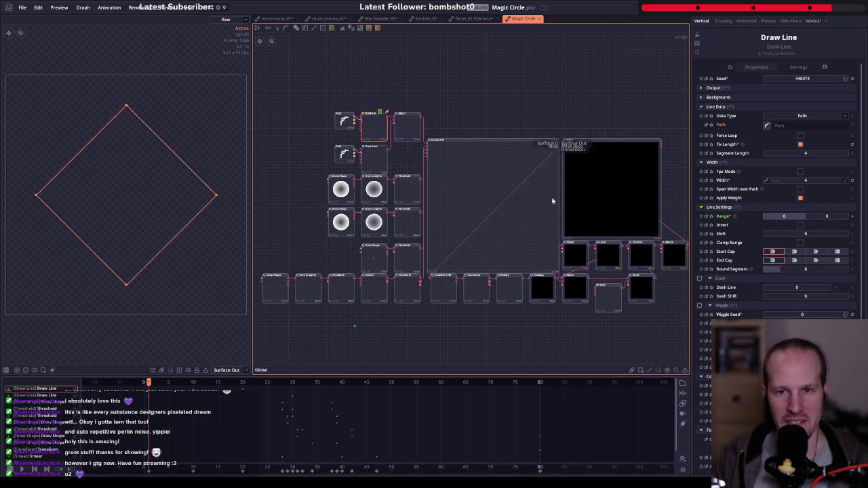
pyautogui.moveTo(552, 200); pyautogui.dragTo(451, 187)
pyautogui.click(389, 186)
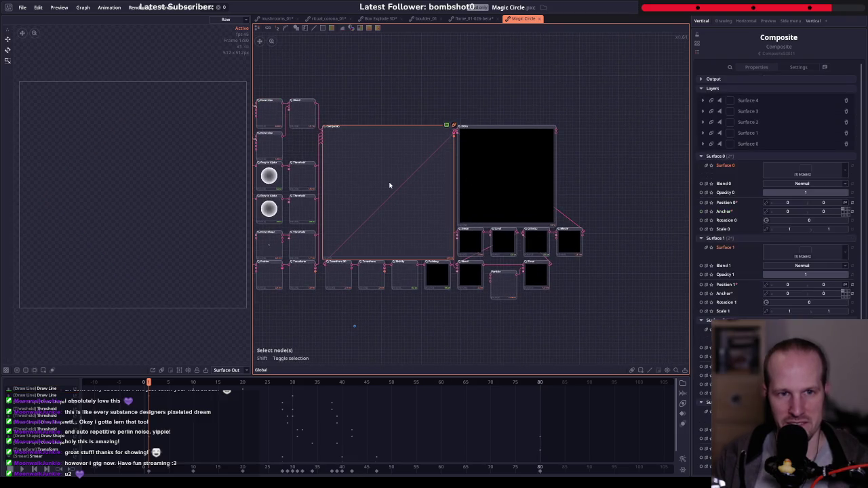
pyautogui.click(534, 186)
pyautogui.press('space')
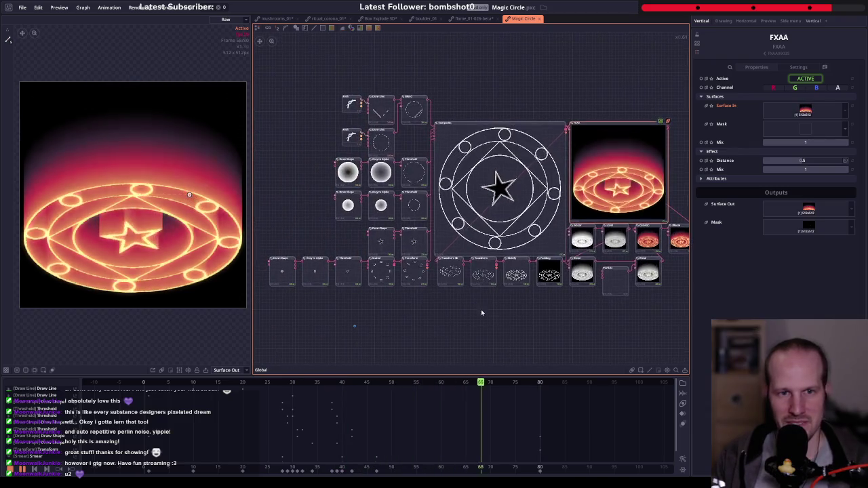
# - Preview the diamond path anchors, the blended circle and diamond, and the circle line alone
pyautogui.scroll(5, 352, 127)
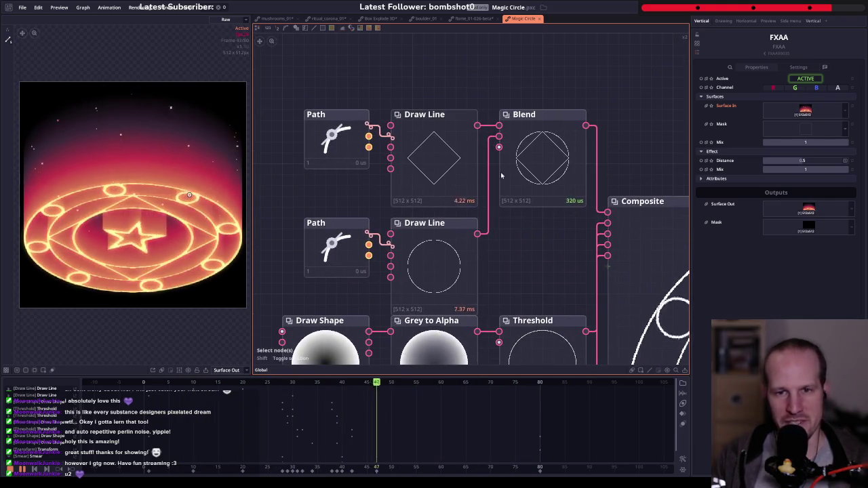
pyautogui.click(337, 139)
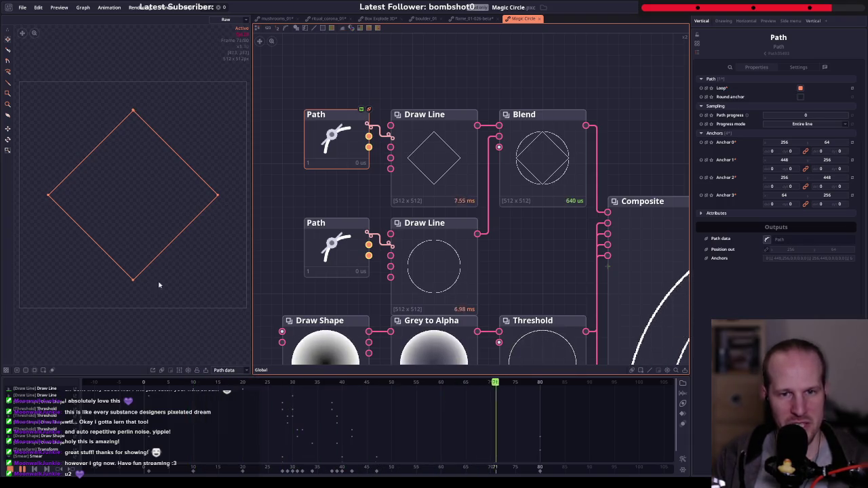
pyautogui.click(536, 152)
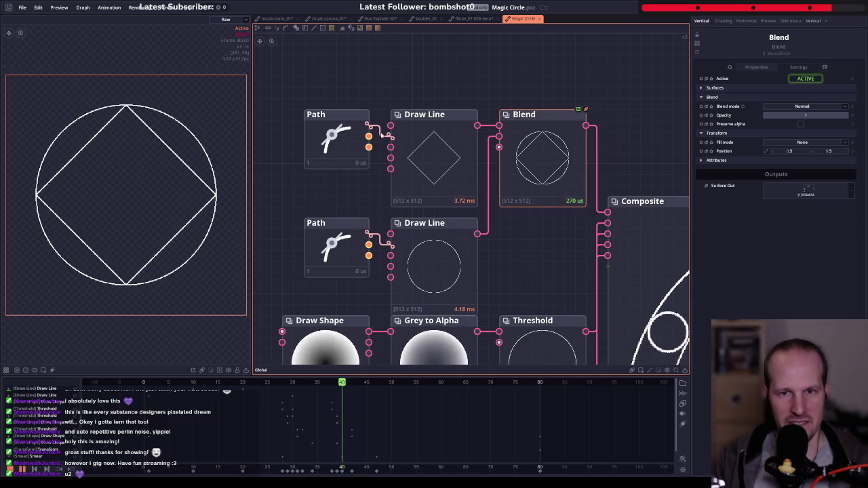
pyautogui.click(422, 256)
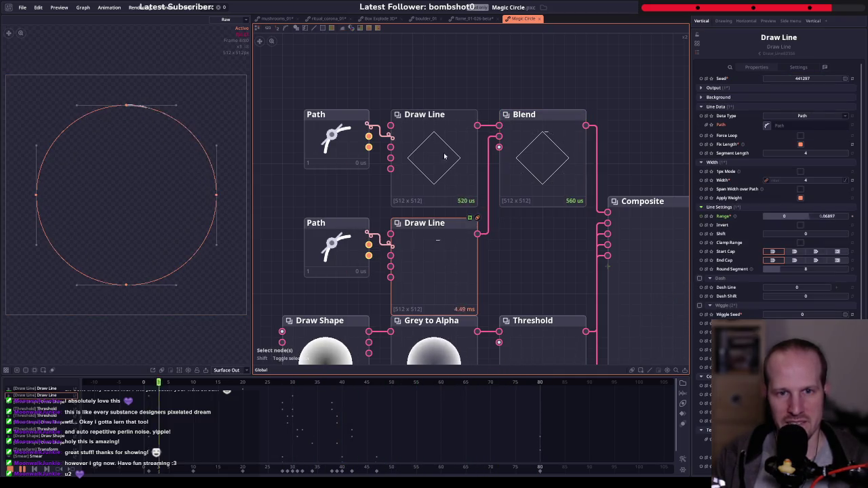
pyautogui.moveTo(539, 159); pyautogui.dragTo(513, 134)
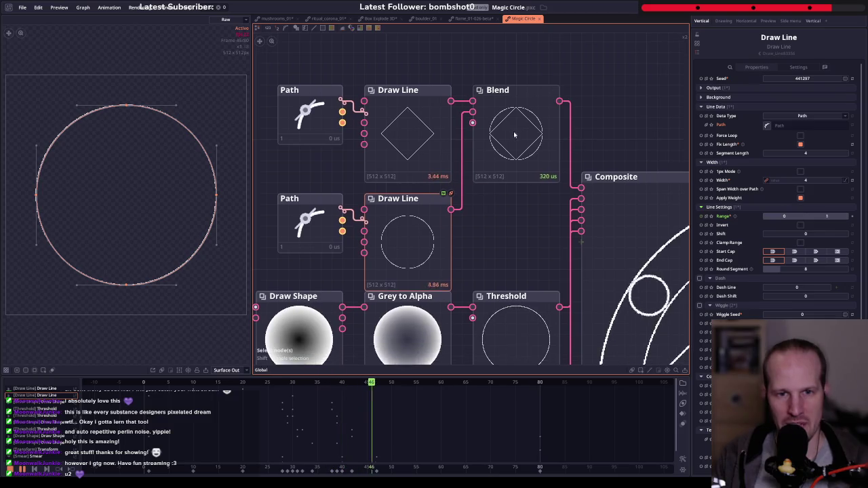
pyautogui.scroll(-2, 447, 193)
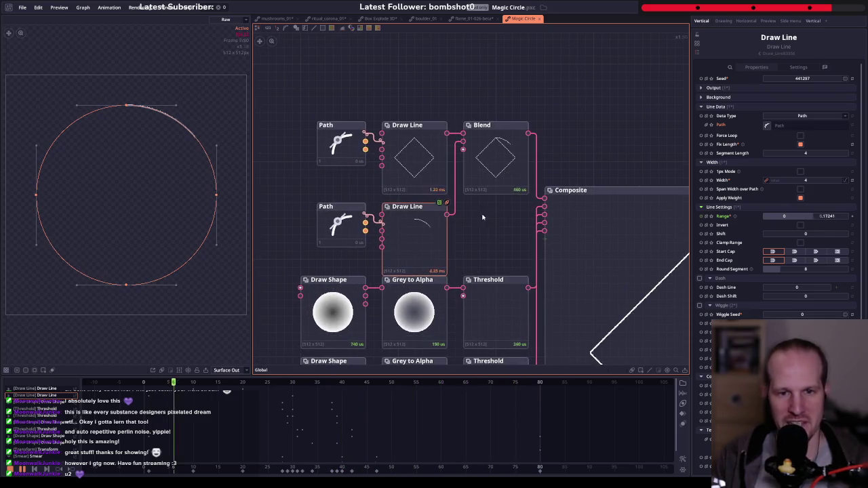
pyautogui.moveTo(480, 274); pyautogui.dragTo(420, 211)
pyautogui.scroll(-1, 420, 211)
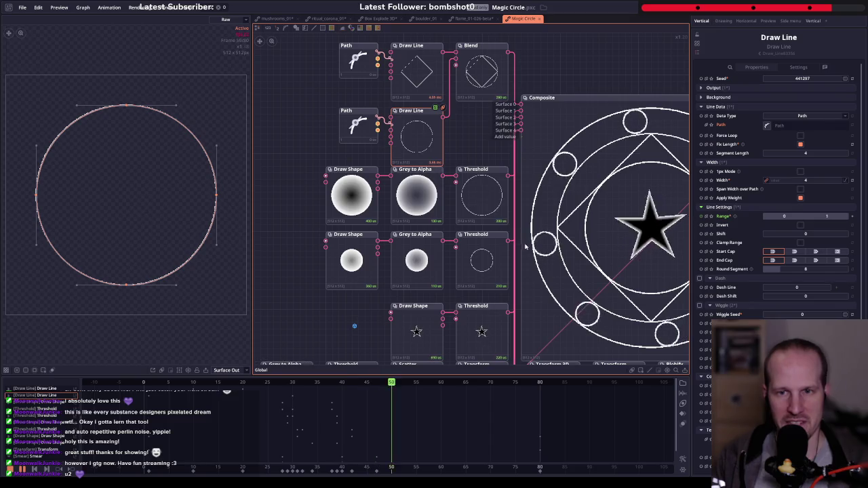
pyautogui.scroll(-3, 513, 238)
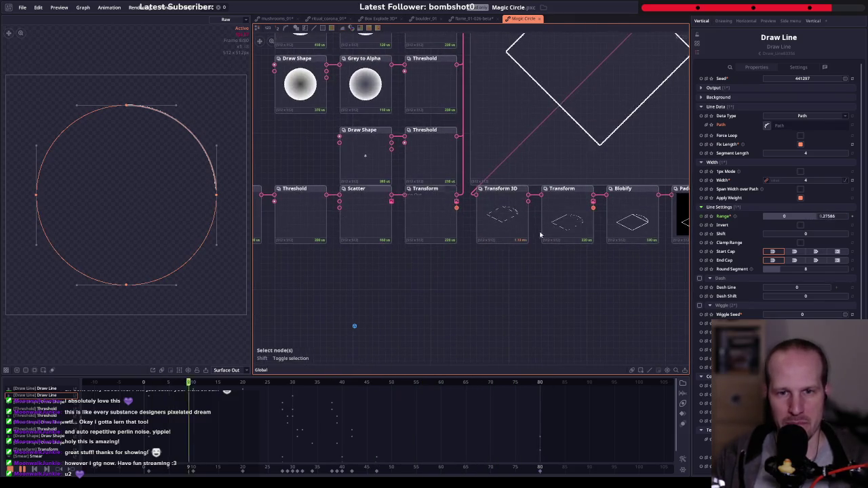
pyautogui.click(493, 215)
pyautogui.click(606, 96)
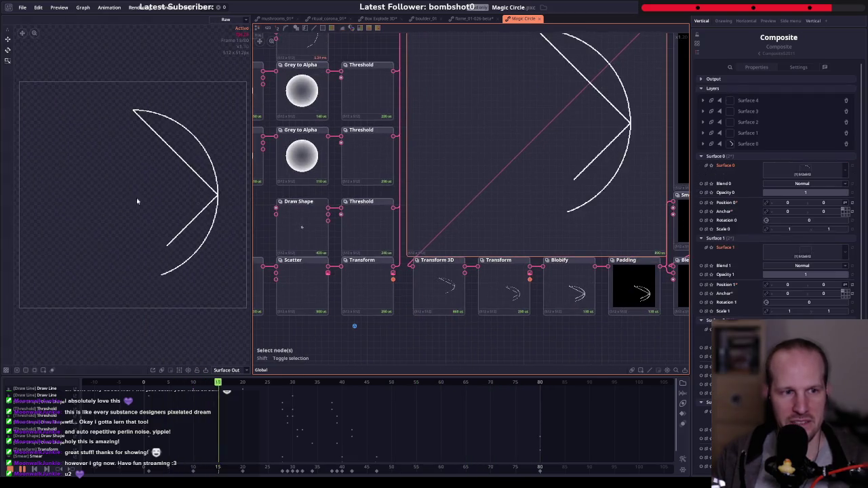
pyautogui.click(445, 293)
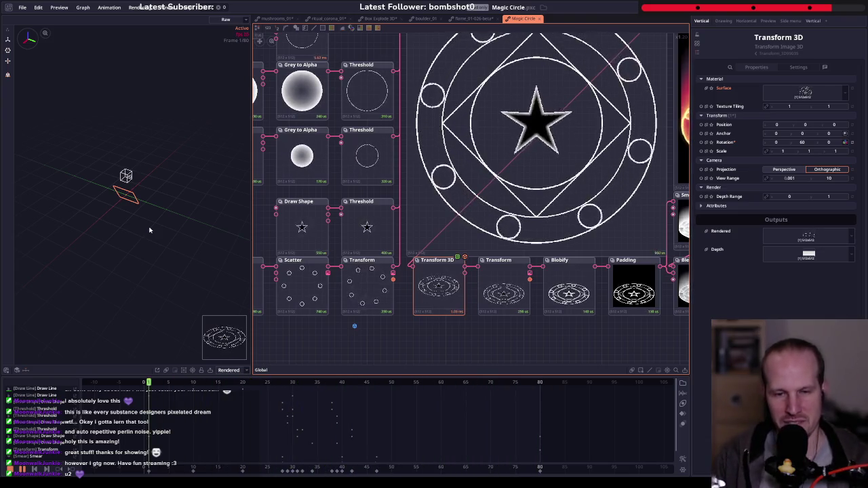
pyautogui.click(402, 288)
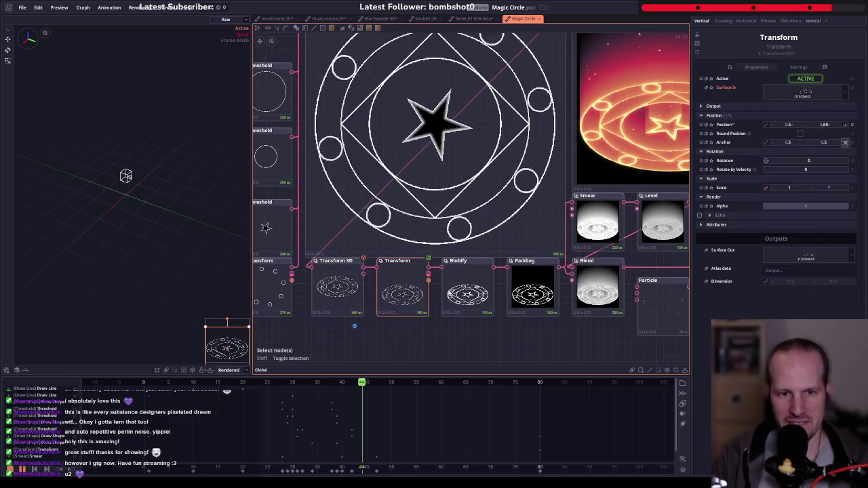
pyautogui.click(475, 292)
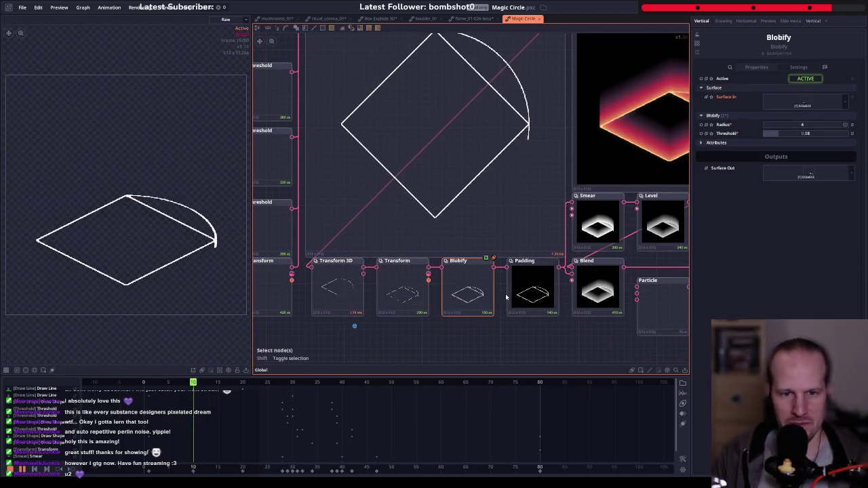
pyautogui.hscroll(3, 505, 297)
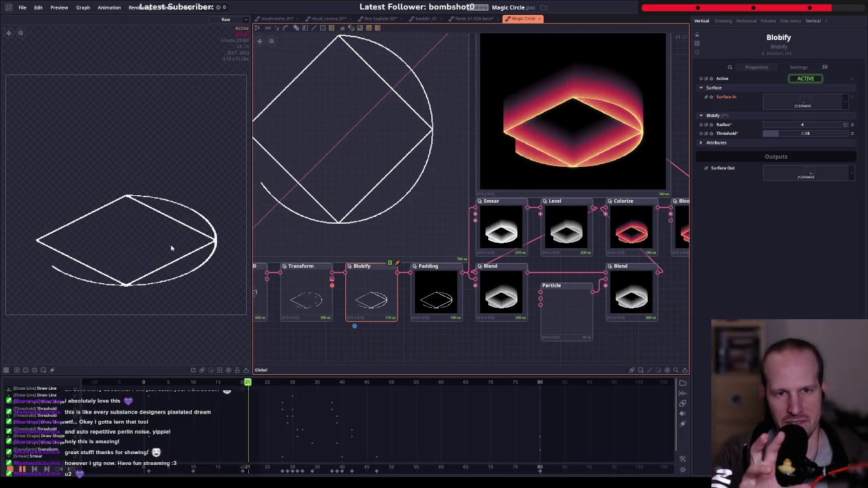
pyautogui.moveTo(362, 205); pyautogui.dragTo(436, 223)
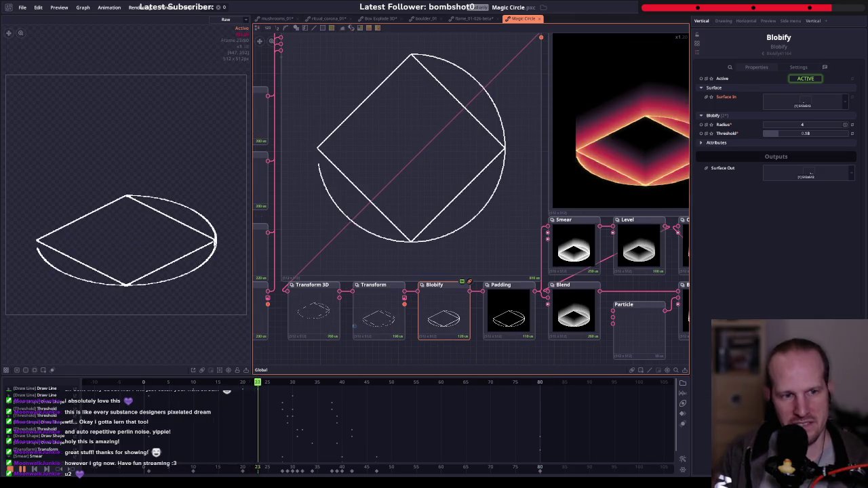
pyautogui.scroll(3, 201, 244)
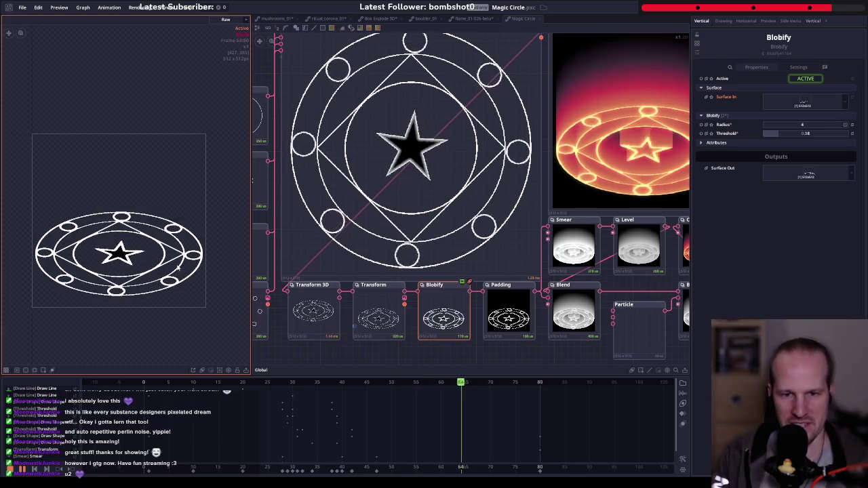
pyautogui.click(508, 315)
pyautogui.moveTo(544, 320); pyautogui.dragTo(422, 293)
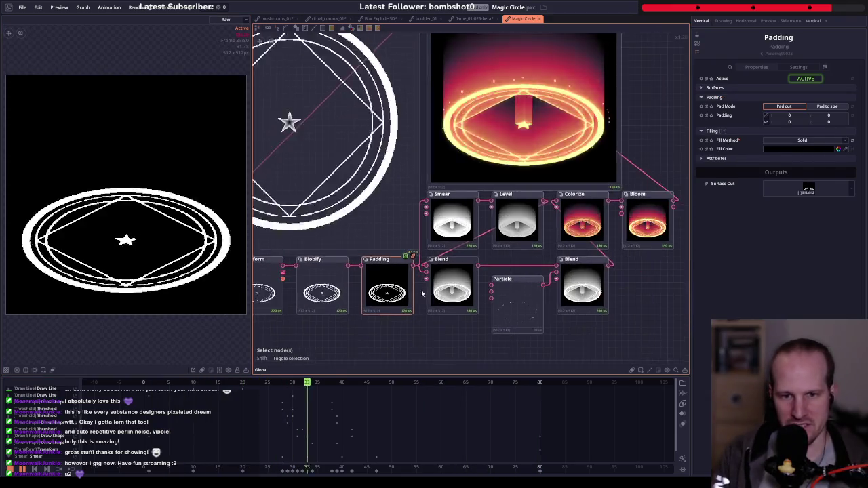
pyautogui.click(438, 220)
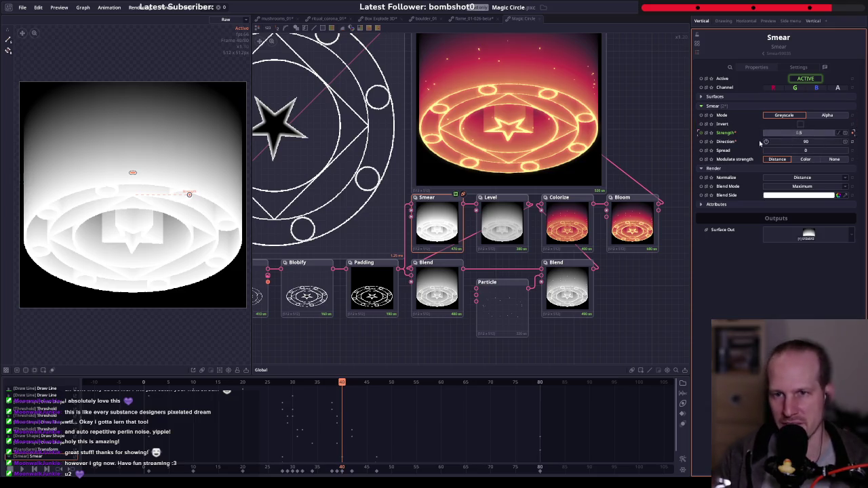
pyautogui.press('space')
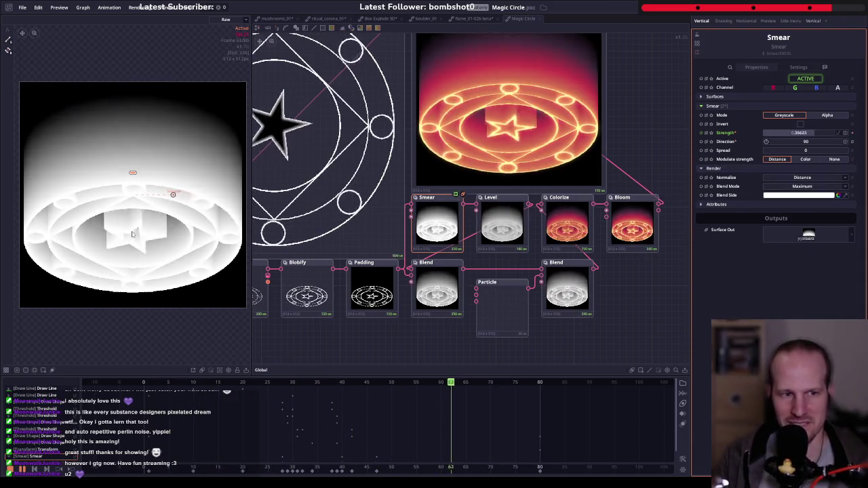
pyautogui.click(561, 228)
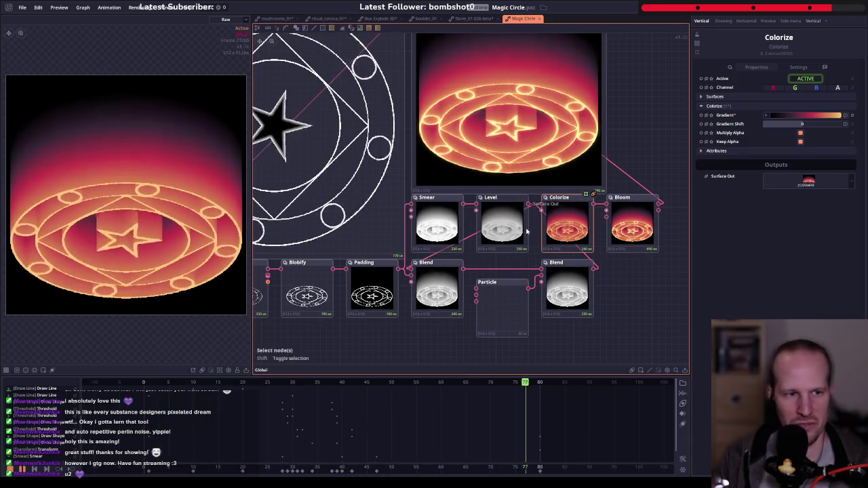
pyautogui.moveTo(482, 307); pyautogui.dragTo(428, 290)
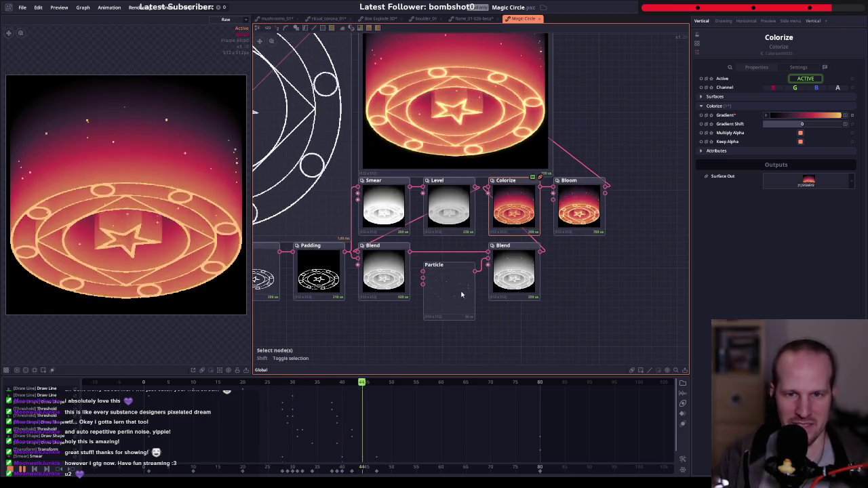
pyautogui.click(451, 291)
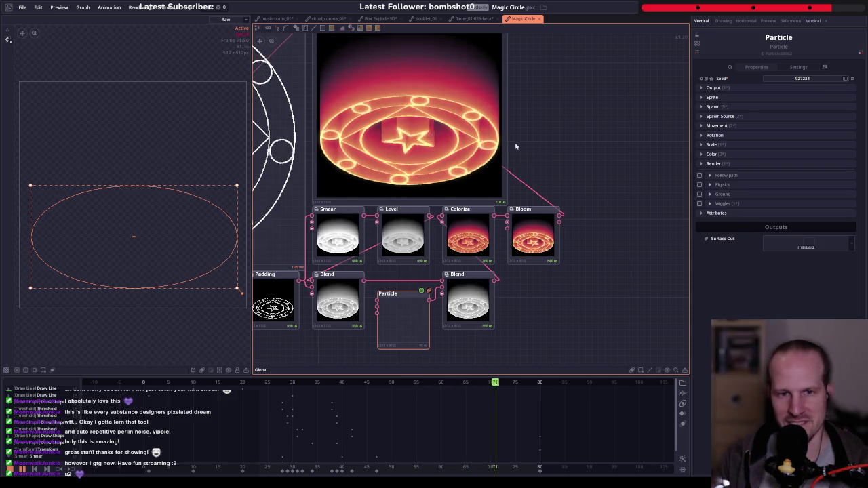
pyautogui.press('f')
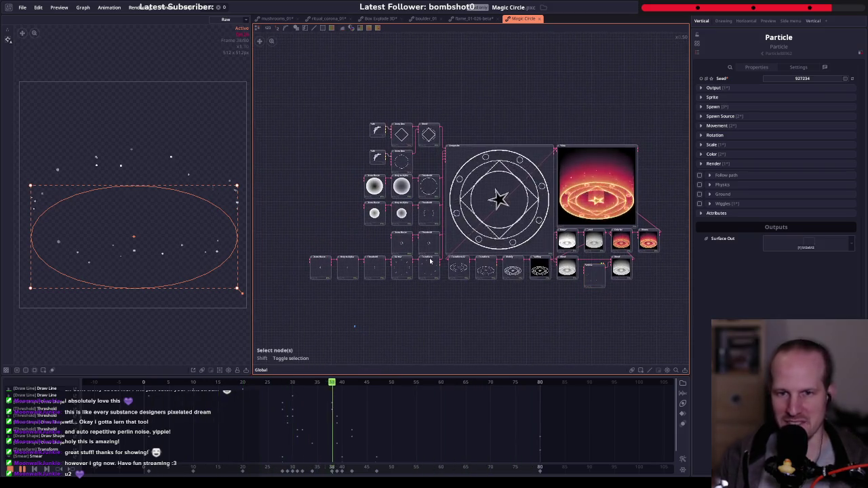
pyautogui.moveTo(298, 90); pyautogui.dragTo(657, 337)
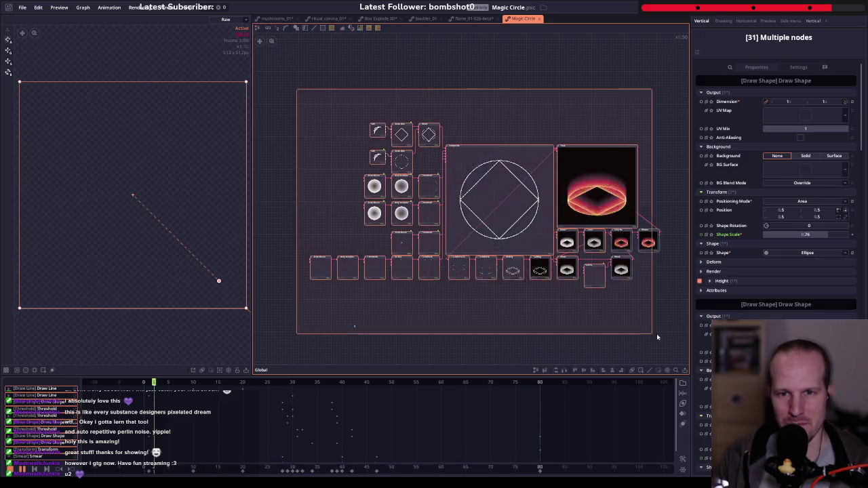
pyautogui.click(415, 264)
pyautogui.moveTo(291, 93); pyautogui.dragTo(674, 314)
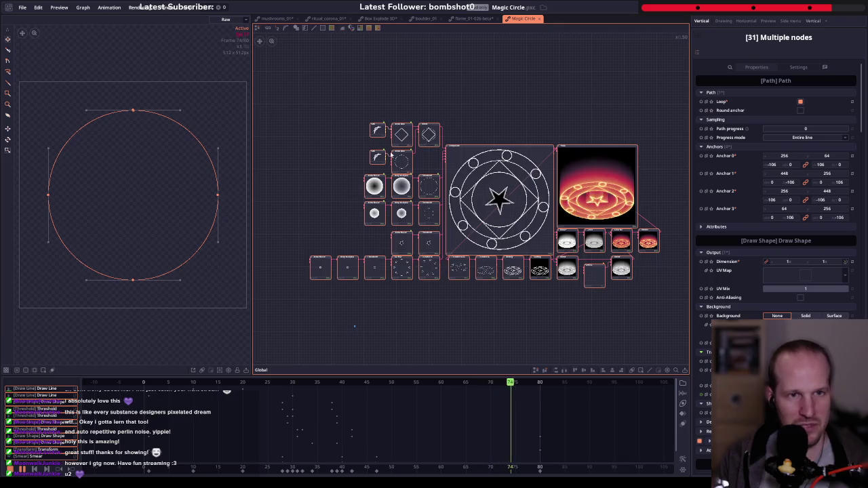
pyautogui.moveTo(504, 101); pyautogui.dragTo(424, 102)
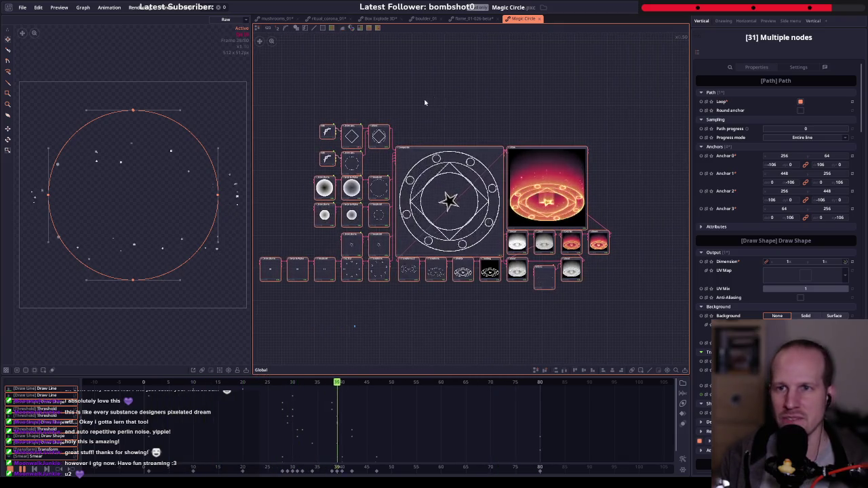
pyautogui.click(454, 315)
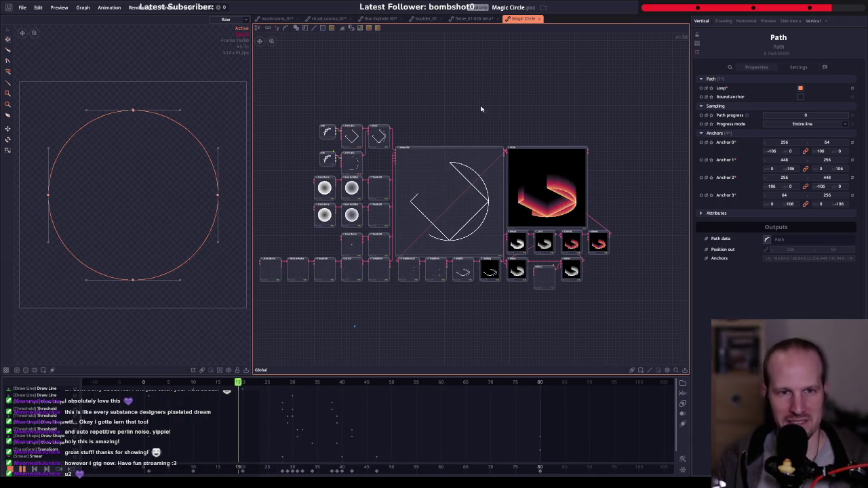
# - Close the Magic Circle, flame_01-026-beta (discarding changes) and boulder_01 projects
pyautogui.middleClick(511, 21)
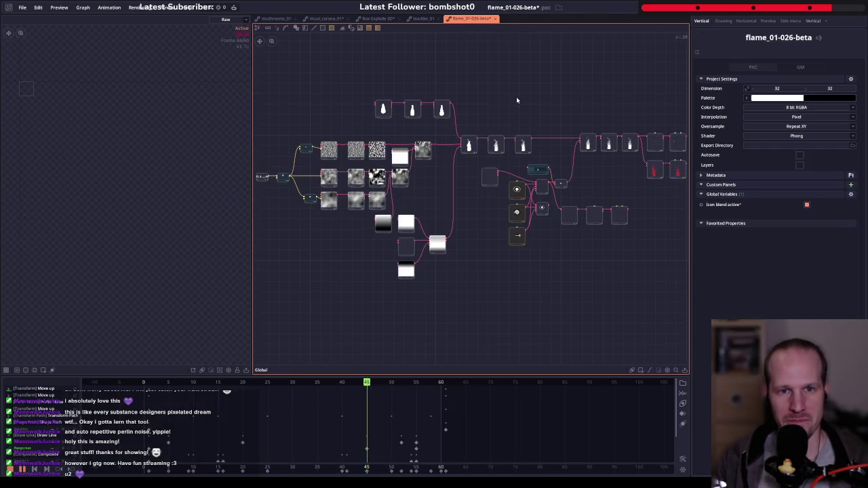
pyautogui.click(495, 20)
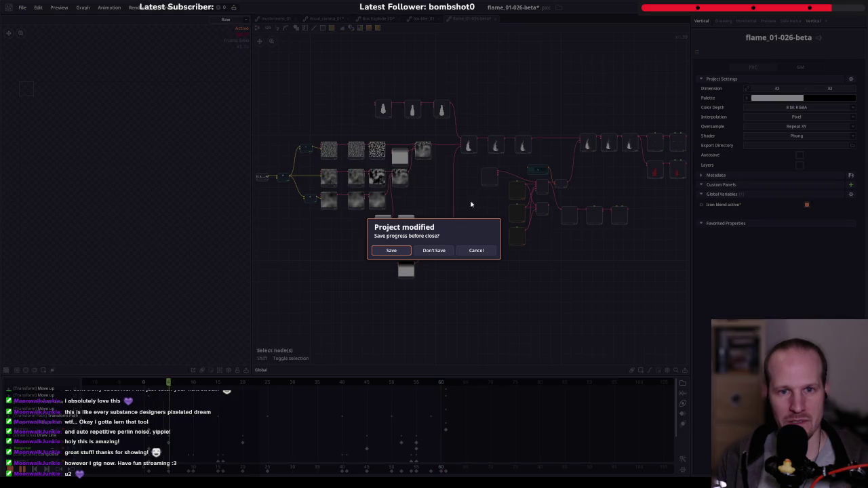
pyautogui.click(426, 249)
pyautogui.click(420, 19)
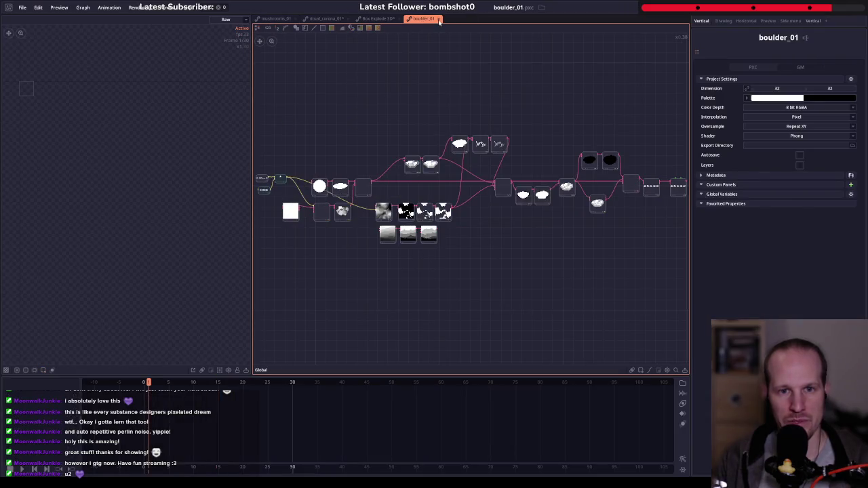
pyautogui.click(439, 19)
# - Close Box Explode 3D without saving and return to ritual_corona_01
pyautogui.click(381, 20)
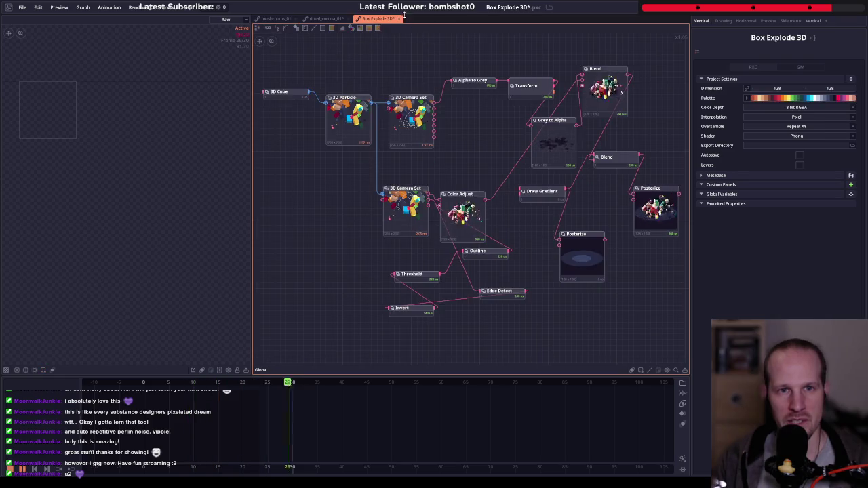
pyautogui.click(400, 19)
pyautogui.click(433, 250)
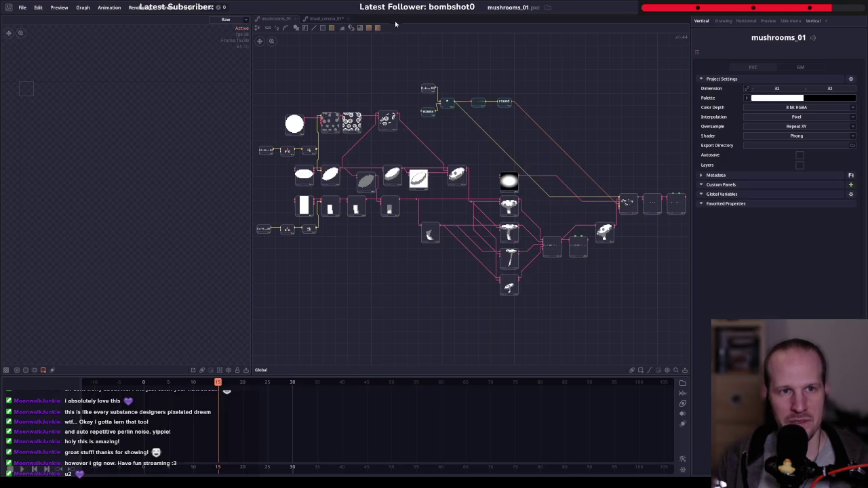
pyautogui.click(326, 19)
pyautogui.scroll(3, 434, 143)
# - Pan and zoom the ritual_corona_01 graph to show the nodes left of the Blend pair
pyautogui.scroll(2, 400, 143)
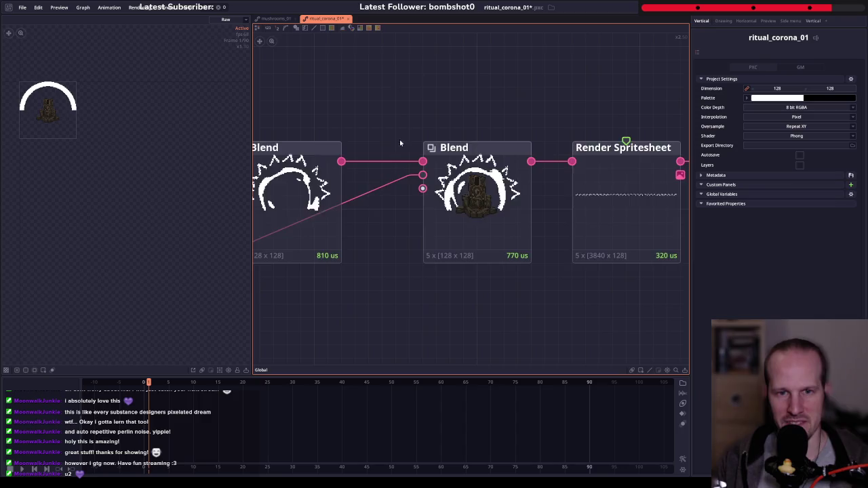
pyautogui.moveTo(400, 143); pyautogui.dragTo(524, 140)
pyautogui.moveTo(459, 100)
pyautogui.mouseDown()
pyautogui.moveTo(486, 108)
pyautogui.moveTo(444, 139)
pyautogui.mouseUp()
pyautogui.scroll(-3, 486, 108)
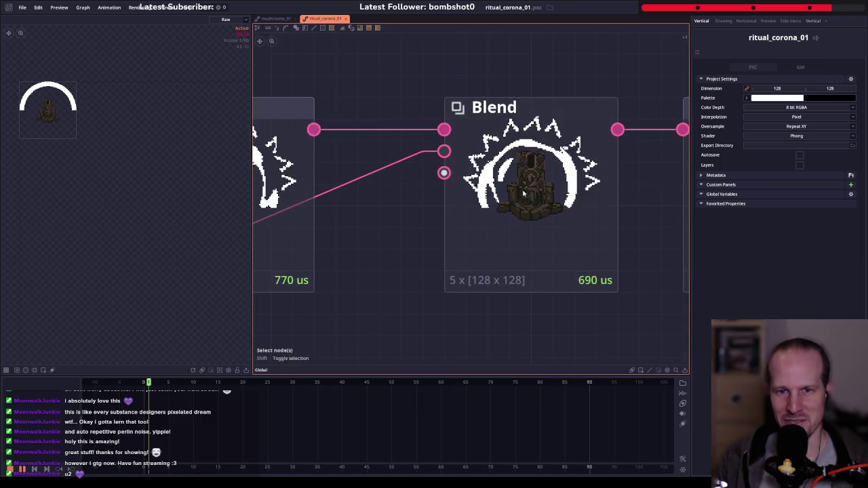
pyautogui.scroll(-5, 493, 208)
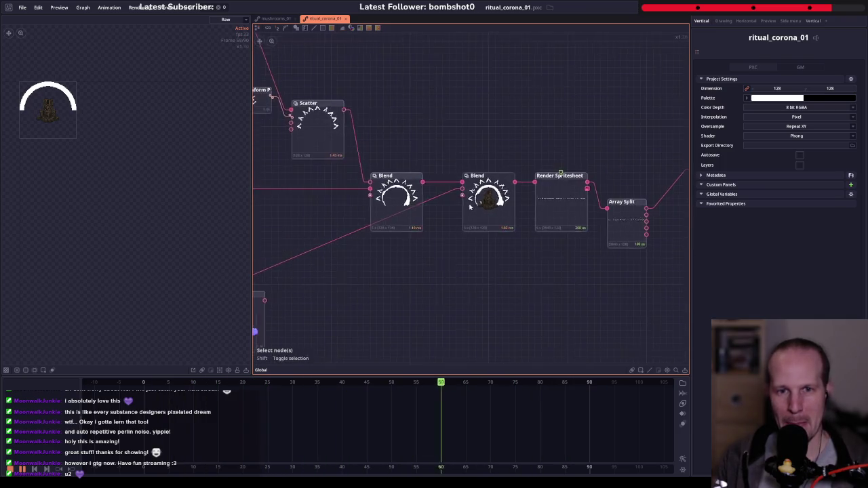
pyautogui.scroll(-1, 496, 242)
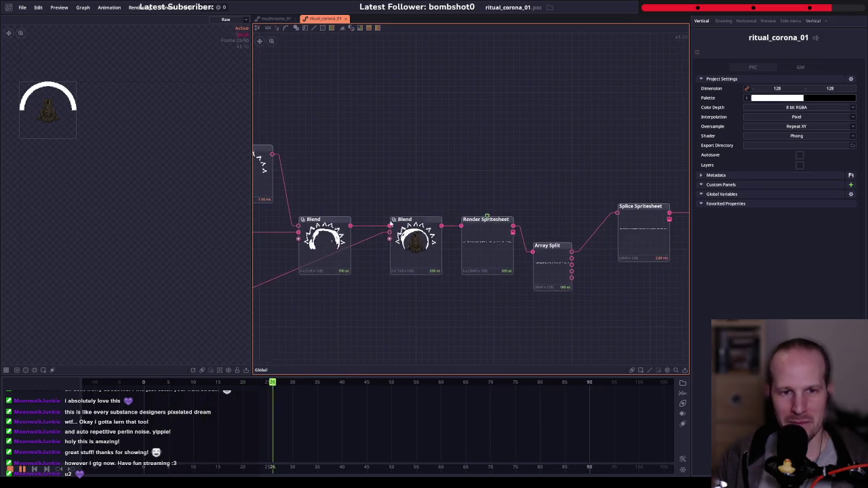
pyautogui.scroll(1, 427, 212)
# - Add a Transform 3D node wired from the Blend output via the 'transc' node search
pyautogui.moveTo(452, 199); pyautogui.dragTo(491, 130)
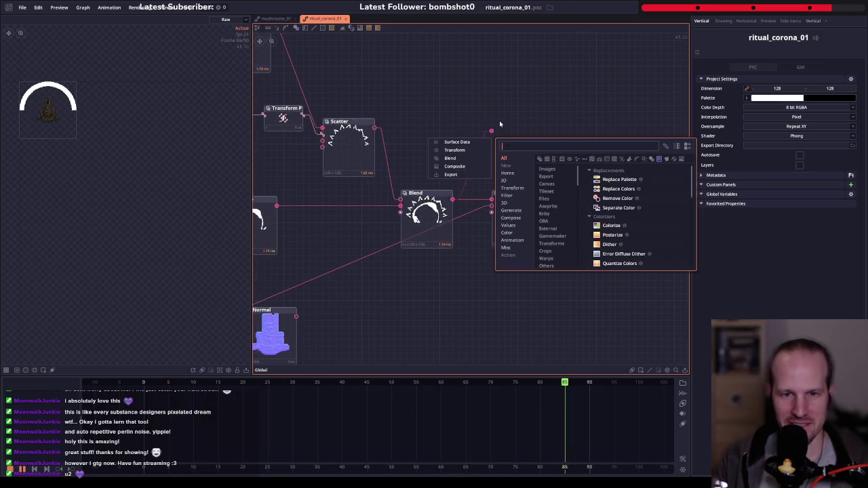
pyautogui.write('transc')
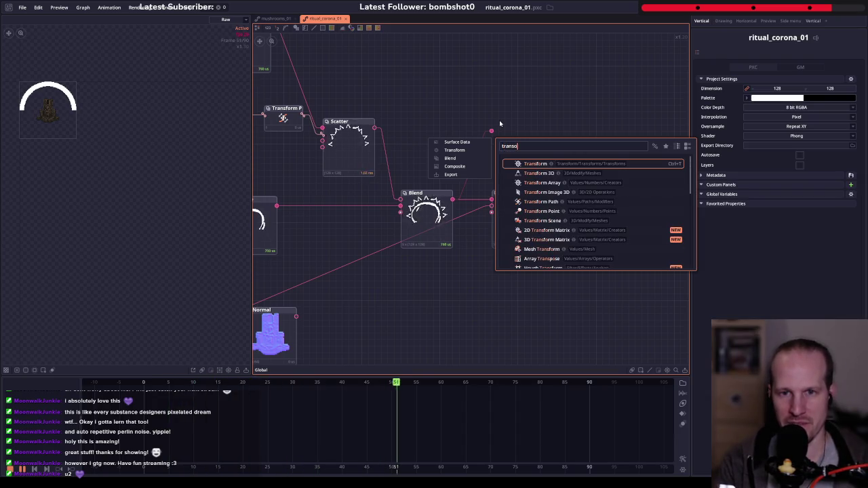
pyautogui.press('Down')
pyautogui.press('Return')
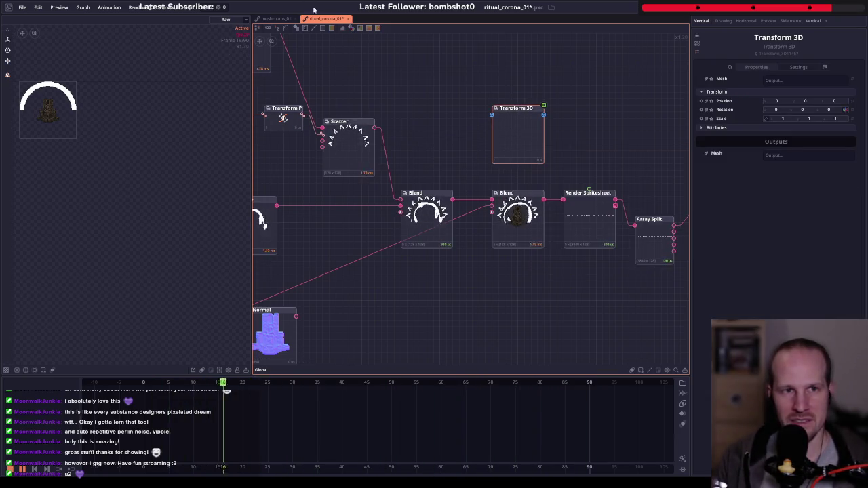
pyautogui.click(22, 8)
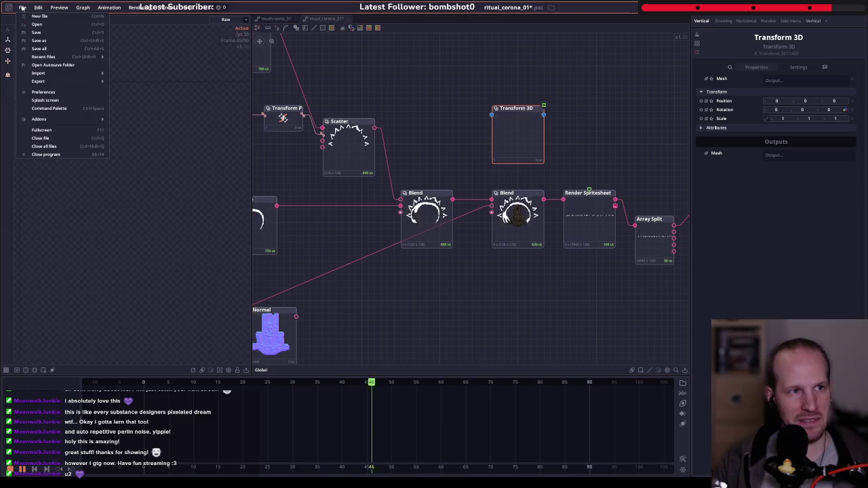
pyautogui.click(46, 100)
pyautogui.scroll(-2, 475, 272)
pyautogui.click(445, 290)
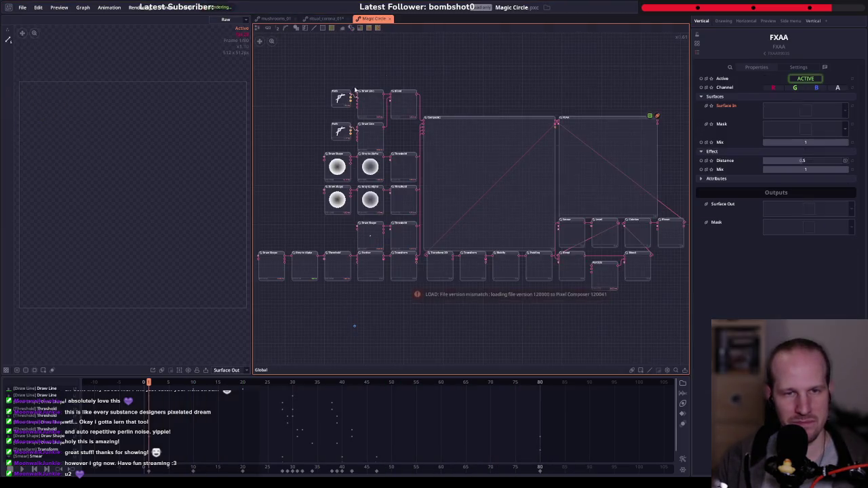
pyautogui.scroll(2, 403, 211)
pyautogui.scroll(2, 403, 212)
pyautogui.scroll(2, 403, 212)
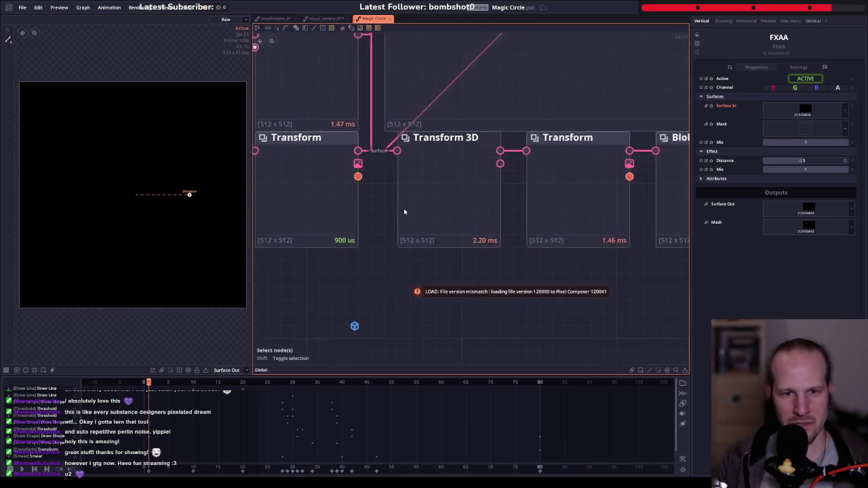
pyautogui.click(403, 211)
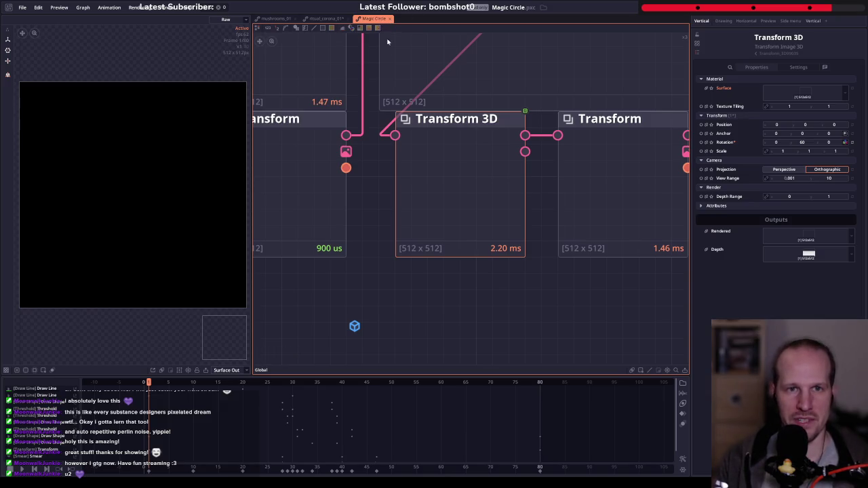
pyautogui.click(390, 18)
# - Replace the Transform 3D node with a Transform Image 3D node fed by the Blend output
pyautogui.click(325, 18)
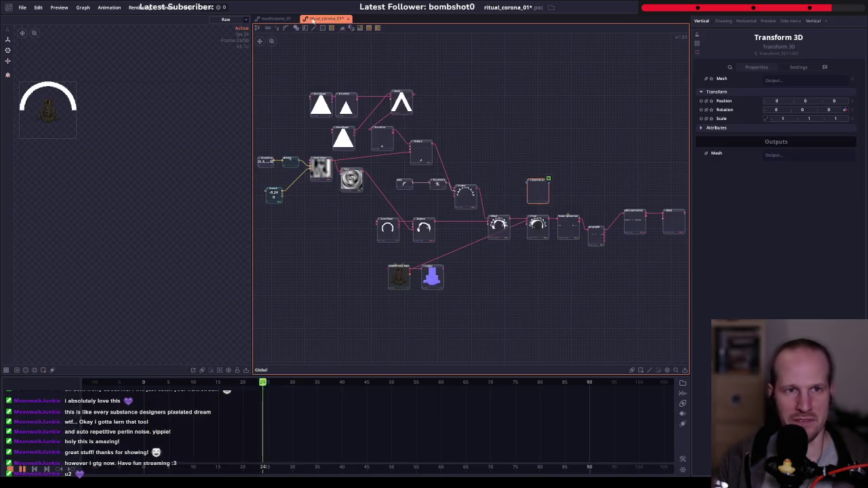
pyautogui.scroll(3, 483, 175)
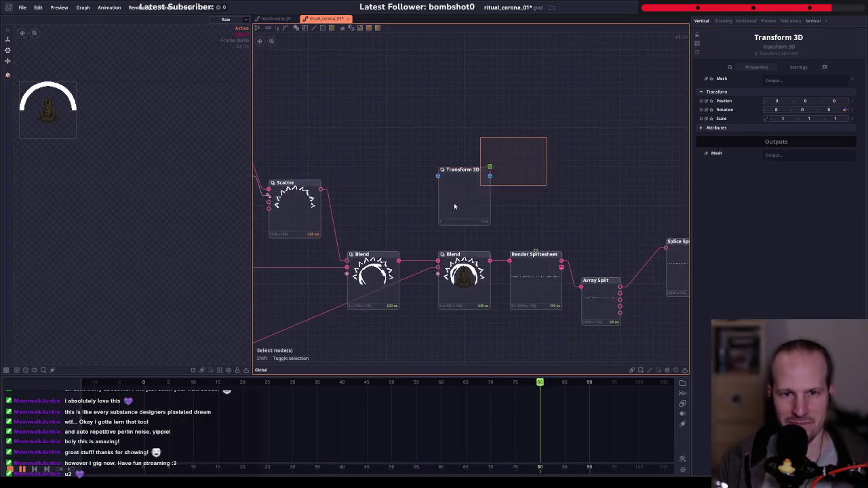
pyautogui.press('Delete')
pyautogui.moveTo(399, 261); pyautogui.dragTo(457, 187)
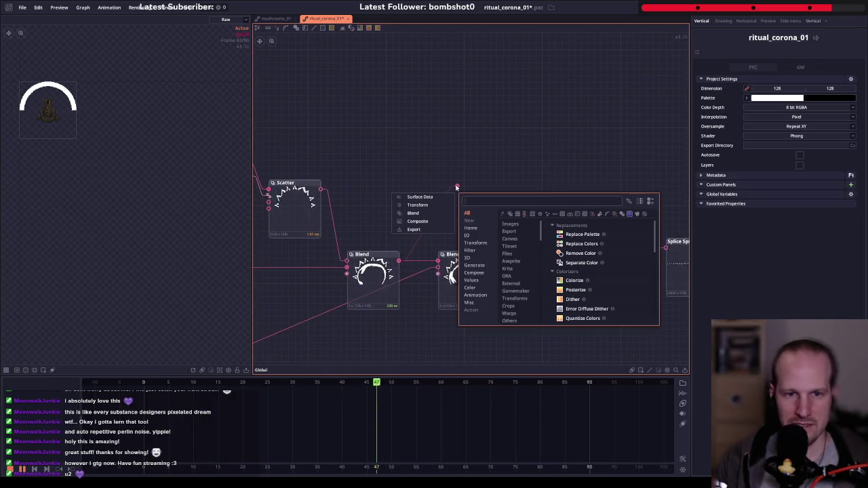
pyautogui.write('transf')
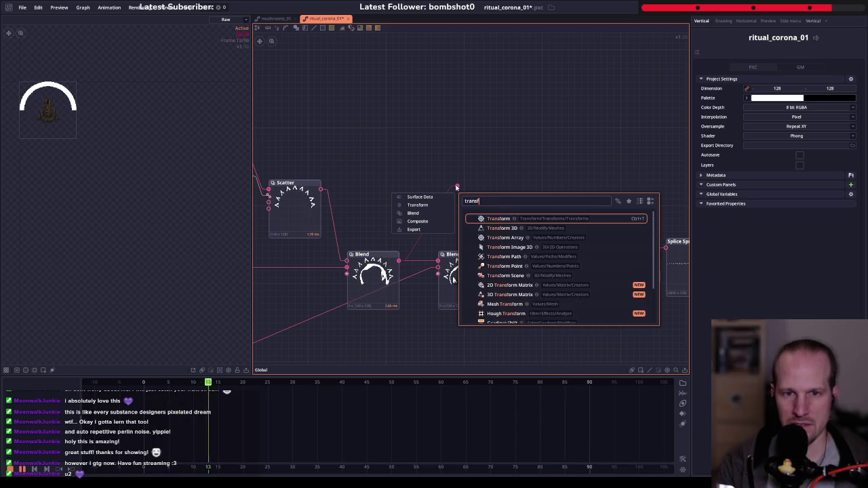
pyautogui.write('orm image')
pyautogui.press('Return')
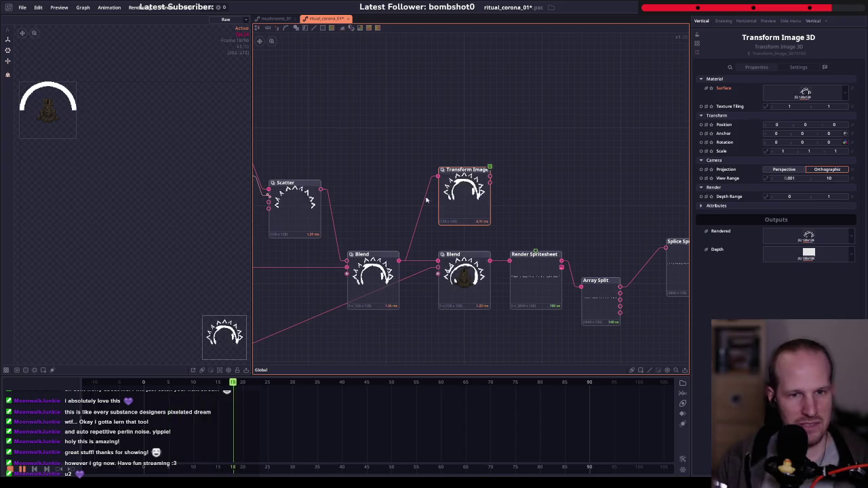
# - Preview the corona plane in 3D, orbit it, and try View Range 5.2 before resetting to 0.001
pyautogui.click(454, 193)
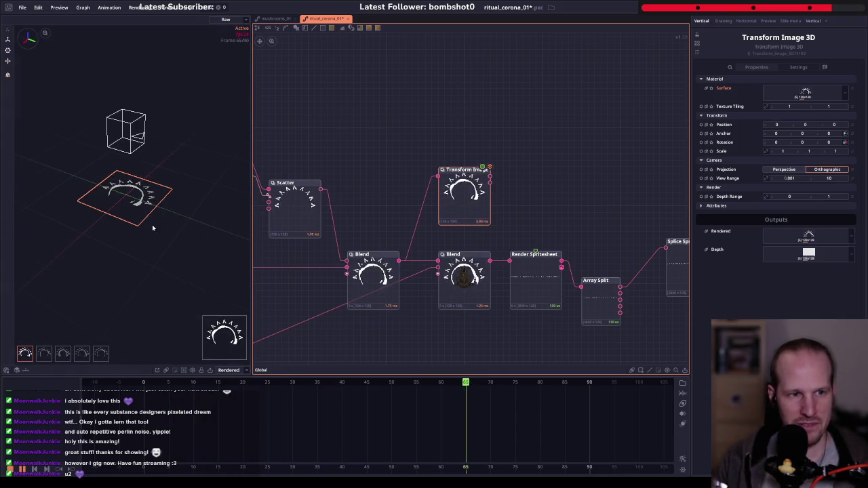
pyautogui.moveTo(185, 244)
pyautogui.mouseDown()
pyautogui.moveTo(148, 234)
pyautogui.moveTo(140, 285)
pyautogui.moveTo(97, 238)
pyautogui.moveTo(116, 249)
pyautogui.moveTo(136, 290)
pyautogui.moveTo(154, 252)
pyautogui.moveTo(145, 159)
pyautogui.mouseUp()
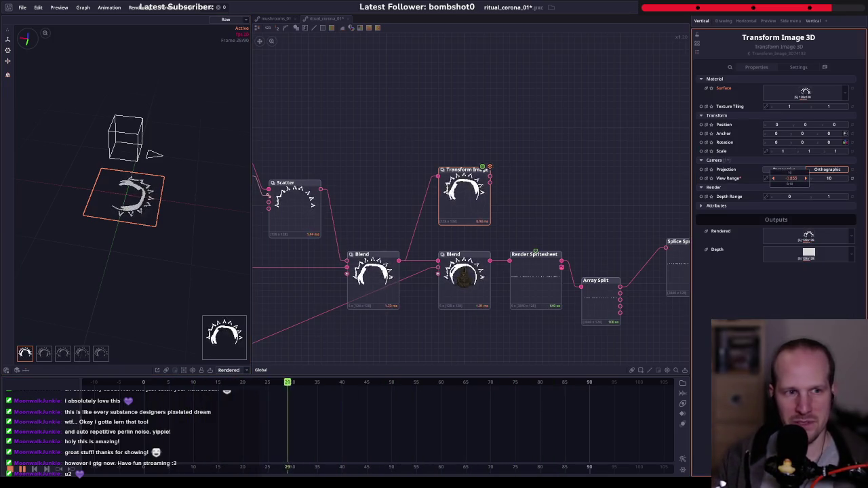
pyautogui.moveTo(787, 178); pyautogui.dragTo(768, 182)
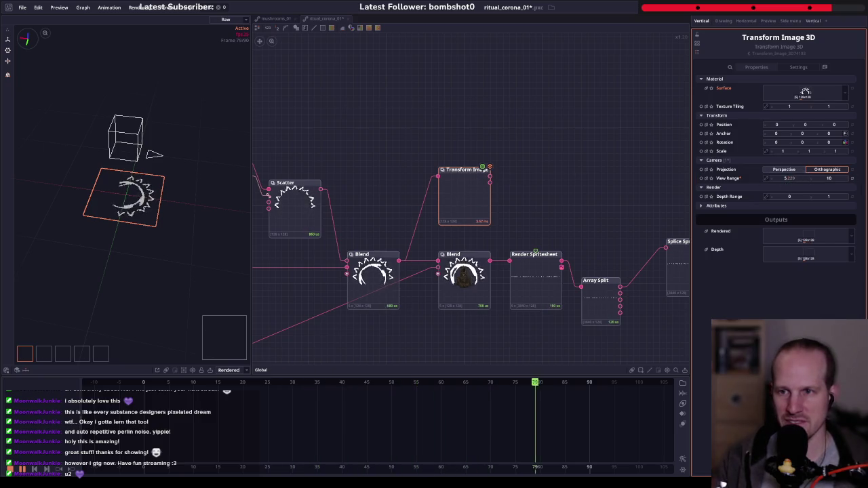
pyautogui.click(852, 178)
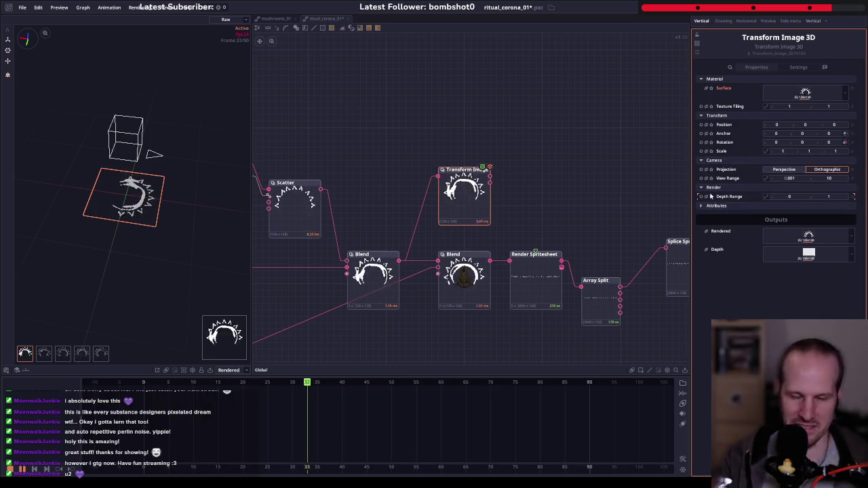
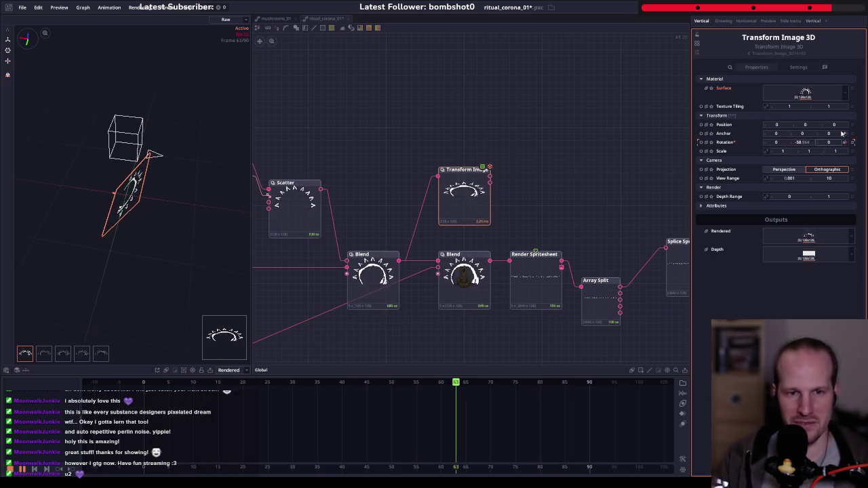
# - Set the Transform Image 3D Position X to 0.128, checking the ring in the Blend preview
pyautogui.scroll(-3, 429, 226)
pyautogui.scroll(3, 606, 121)
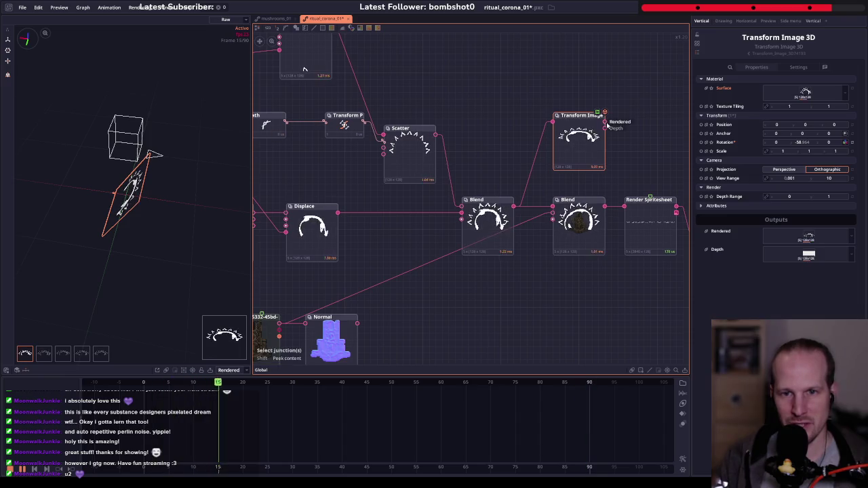
pyautogui.moveTo(605, 121); pyautogui.dragTo(540, 203)
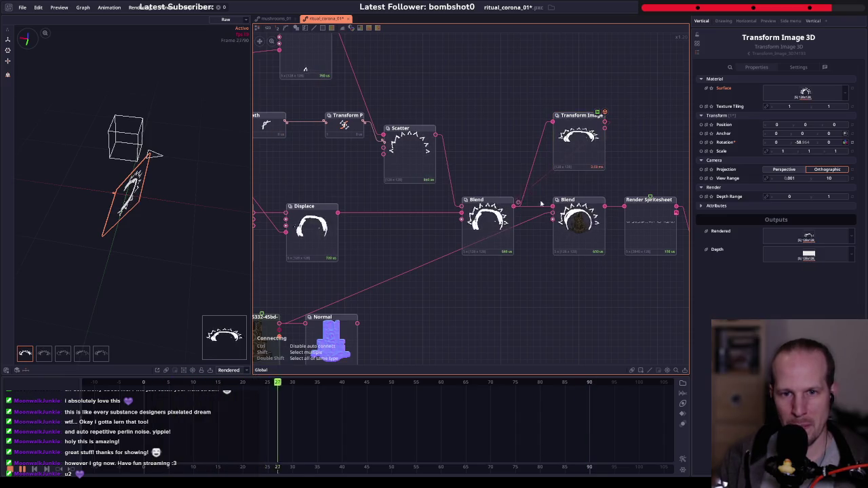
pyautogui.click(580, 227)
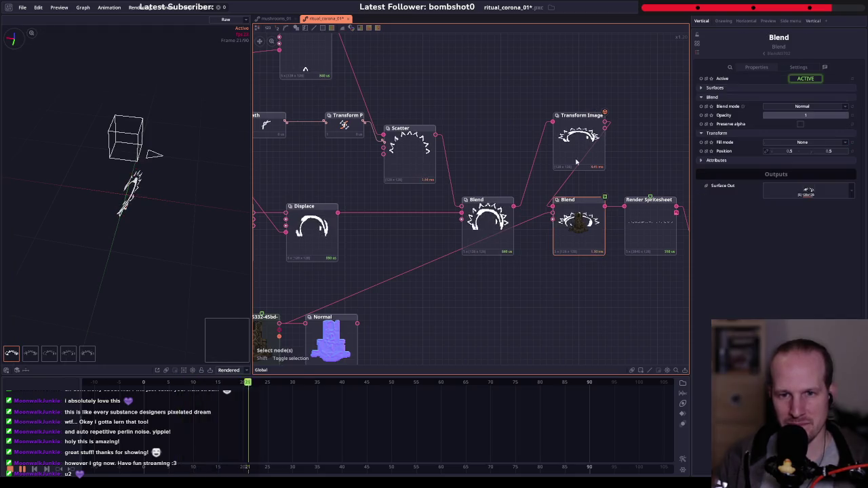
pyautogui.moveTo(587, 148); pyautogui.dragTo(530, 138)
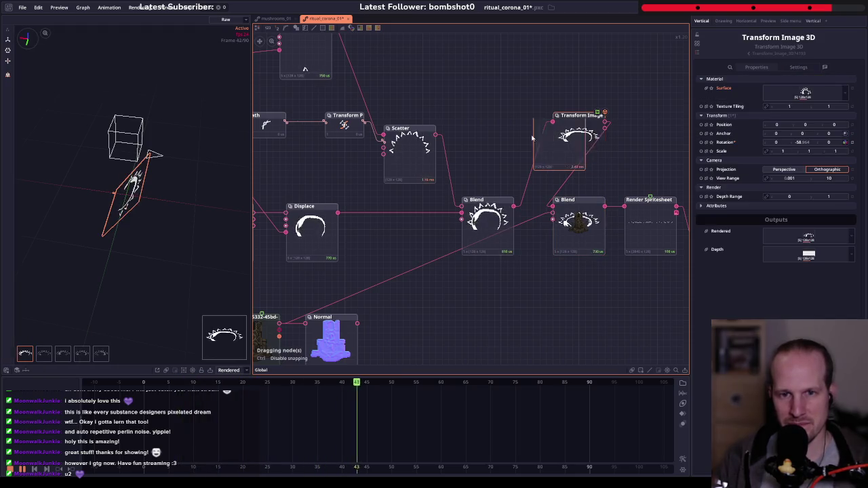
pyautogui.click(829, 125)
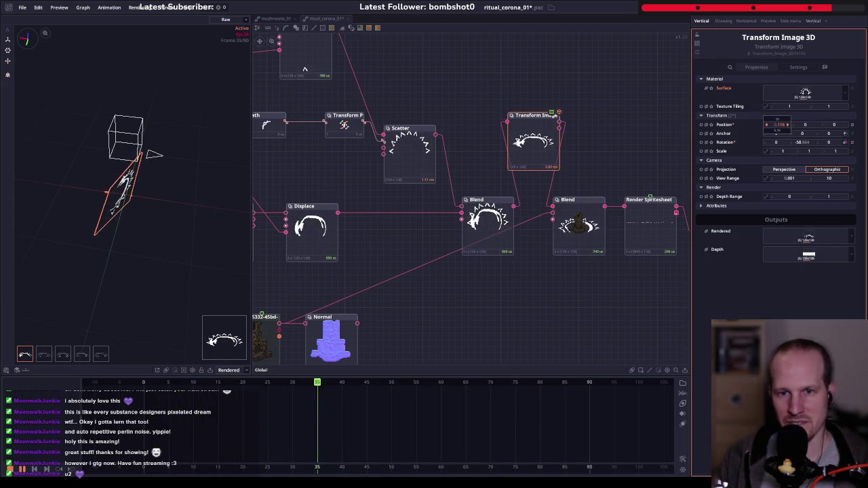
pyautogui.scroll(3, 573, 224)
pyautogui.scroll(2, 569, 224)
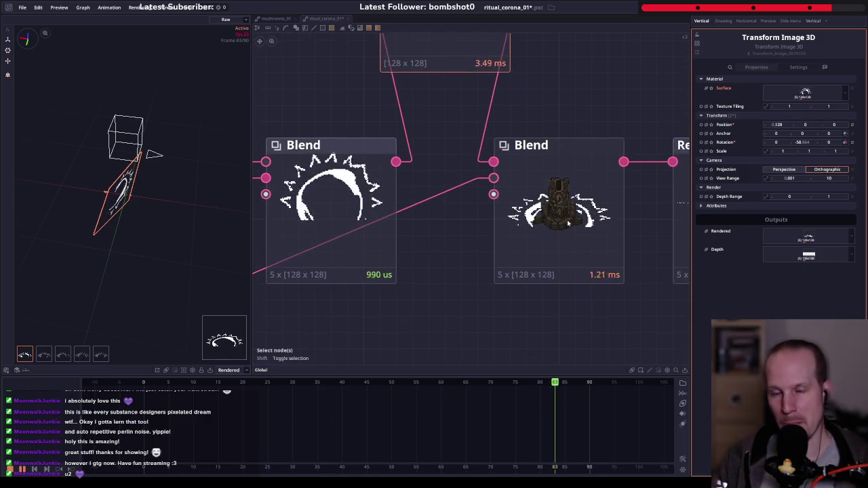
pyautogui.scroll(1, 568, 224)
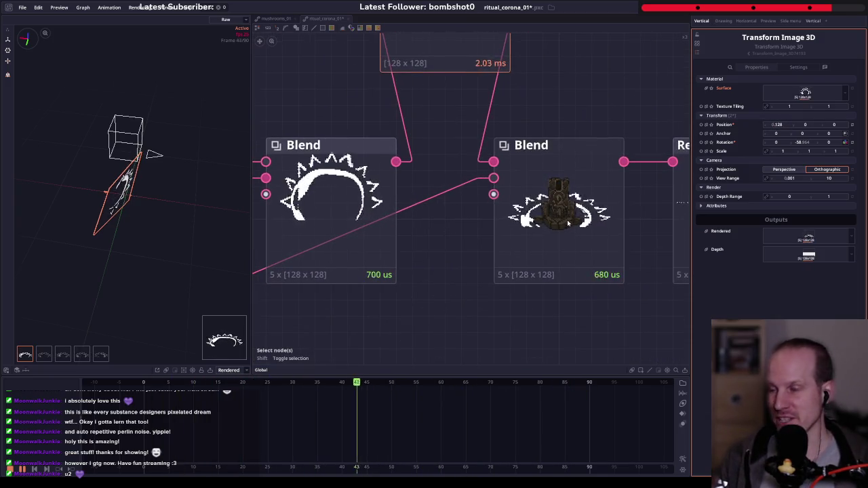
pyautogui.scroll(-3, 342, 231)
pyautogui.scroll(-2, 342, 230)
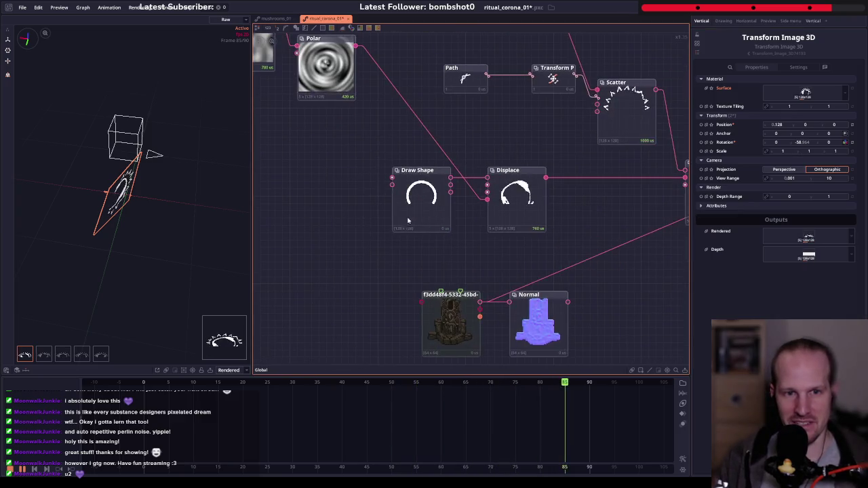
# - Set the Draw Shape arc's Angle Range to 0–360 for a full circle
pyautogui.click(421, 197)
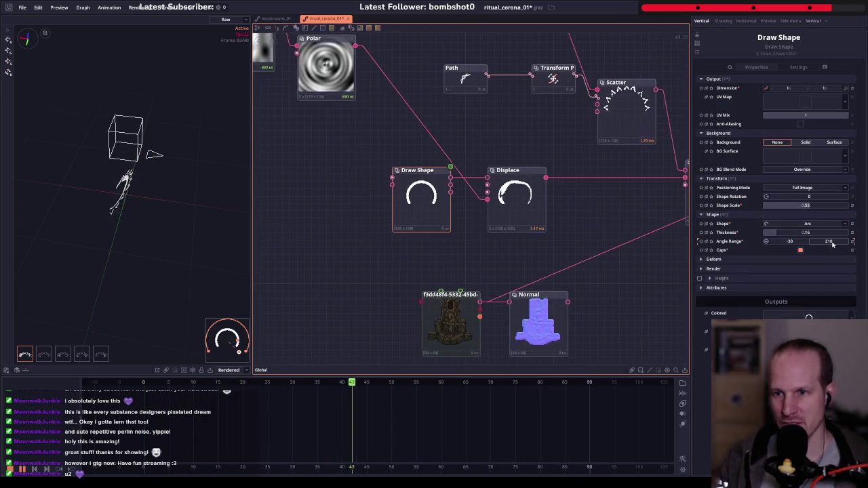
pyautogui.click(853, 241)
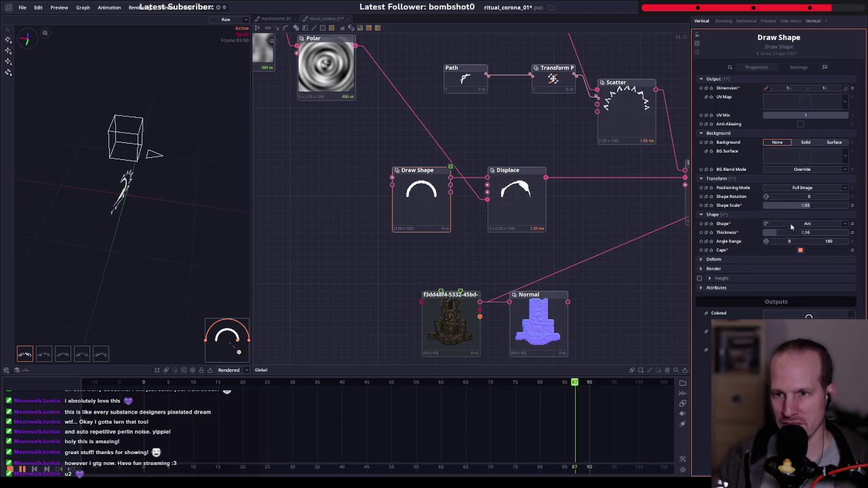
pyautogui.click(797, 224)
pyautogui.press('Escape')
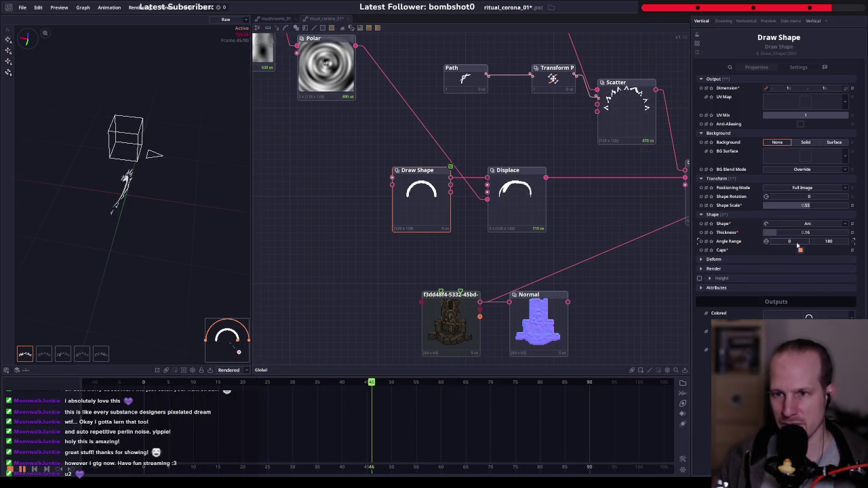
pyautogui.write('360')
pyautogui.press('Return')
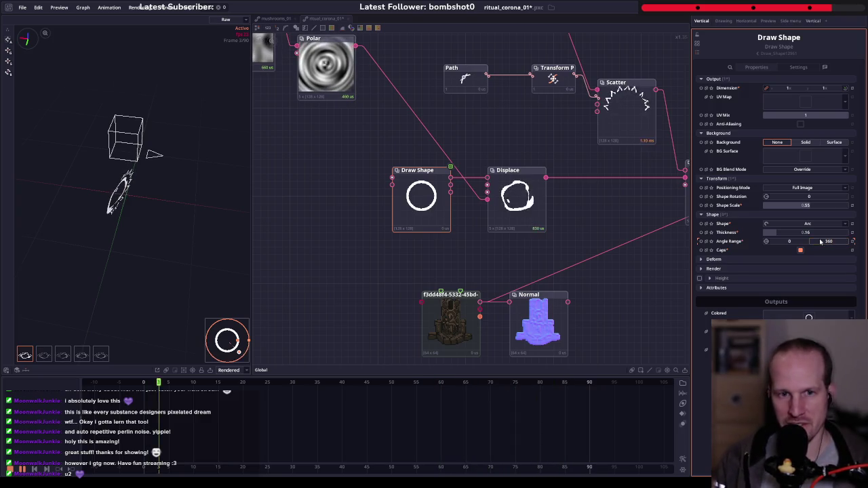
# - Widen the Scatter node's Path Range from 0.2–0.8 to 0–1
pyautogui.moveTo(566, 147)
pyautogui.mouseDown()
pyautogui.moveTo(498, 214)
pyautogui.moveTo(628, 154)
pyautogui.mouseUp()
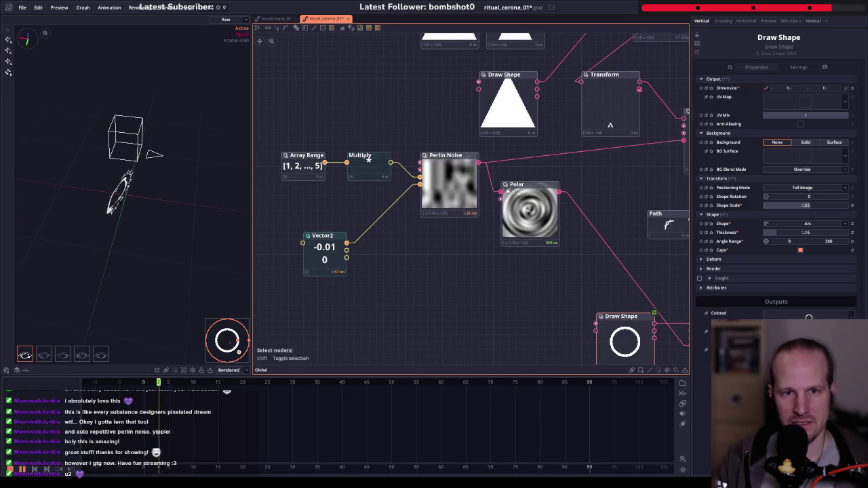
pyautogui.moveTo(514, 199); pyautogui.dragTo(215, 194)
pyautogui.click(363, 220)
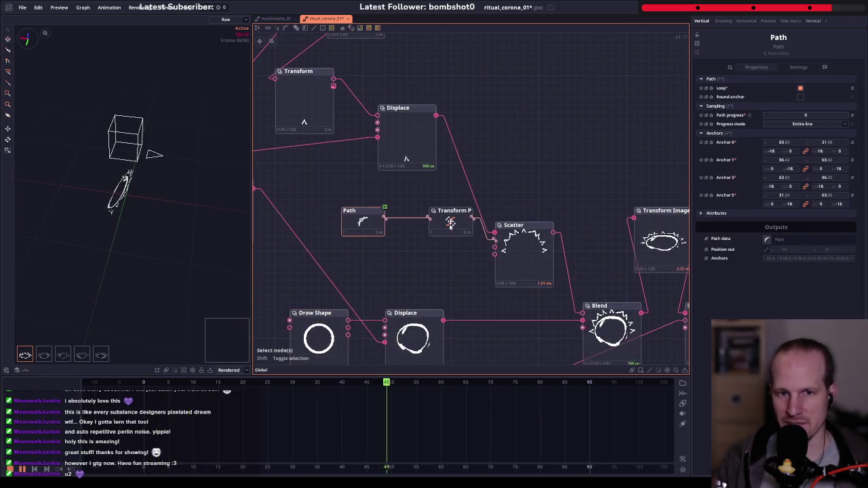
pyautogui.click(450, 218)
pyautogui.click(542, 244)
pyautogui.moveTo(569, 272); pyautogui.dragTo(518, 206)
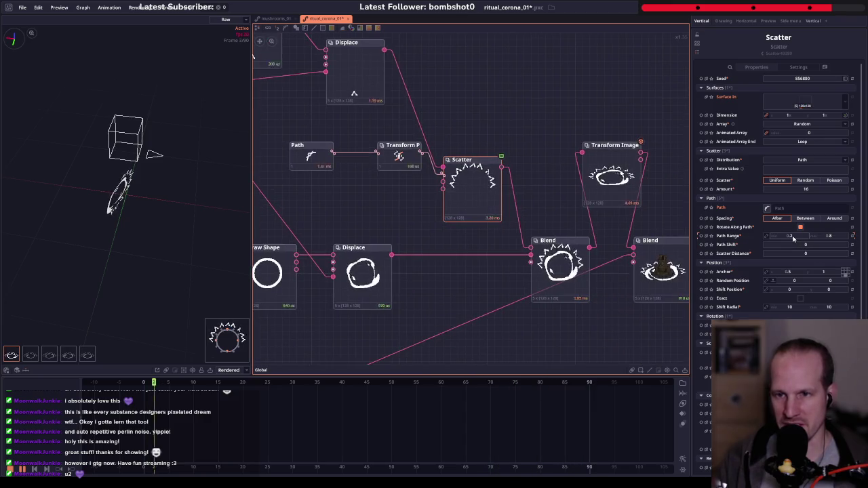
pyautogui.moveTo(790, 235); pyautogui.dragTo(794, 237)
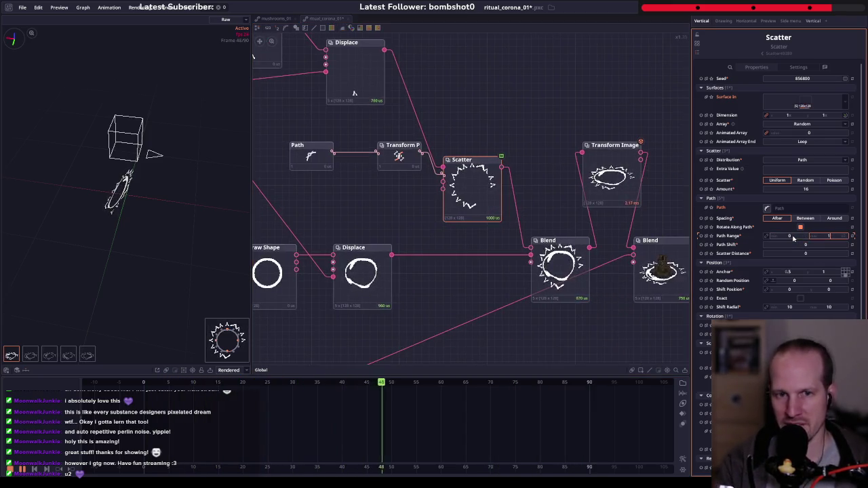
pyautogui.moveTo(684, 283); pyautogui.dragTo(485, 230)
pyautogui.scroll(4, 484, 230)
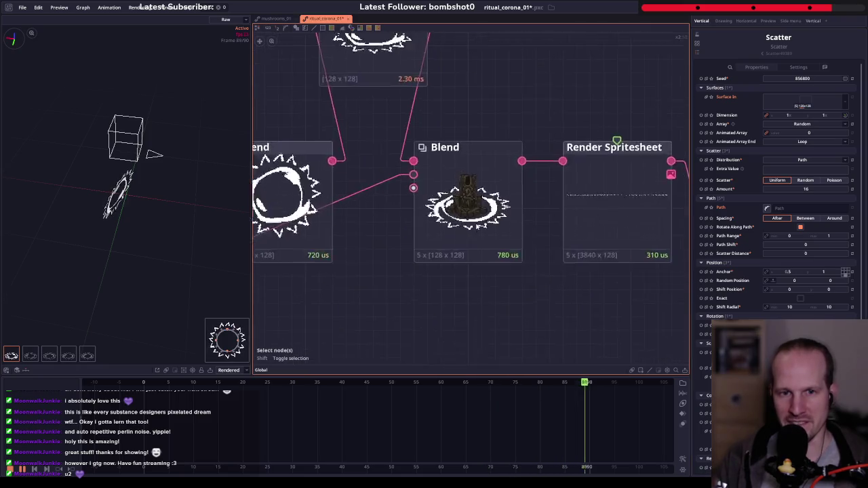
pyautogui.scroll(1, 485, 231)
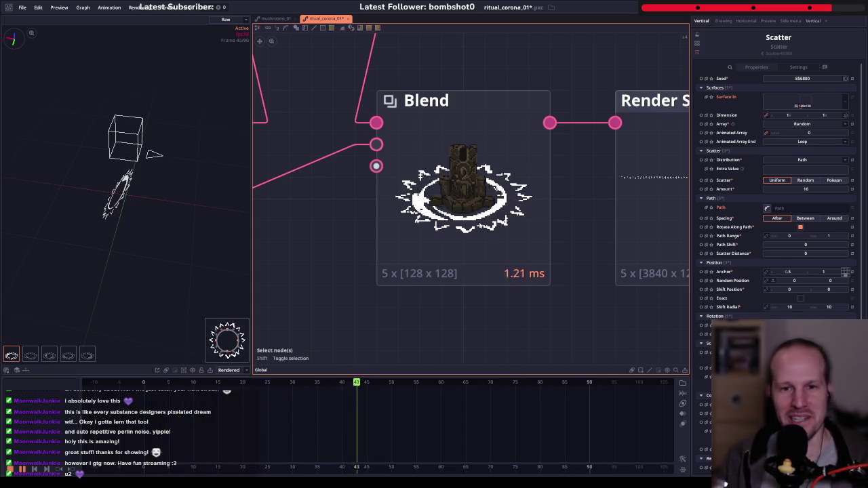
# - Nudge the Transform Image 3D Position X to 0.156, centring the halo on the tower base
pyautogui.scroll(-3, 417, 216)
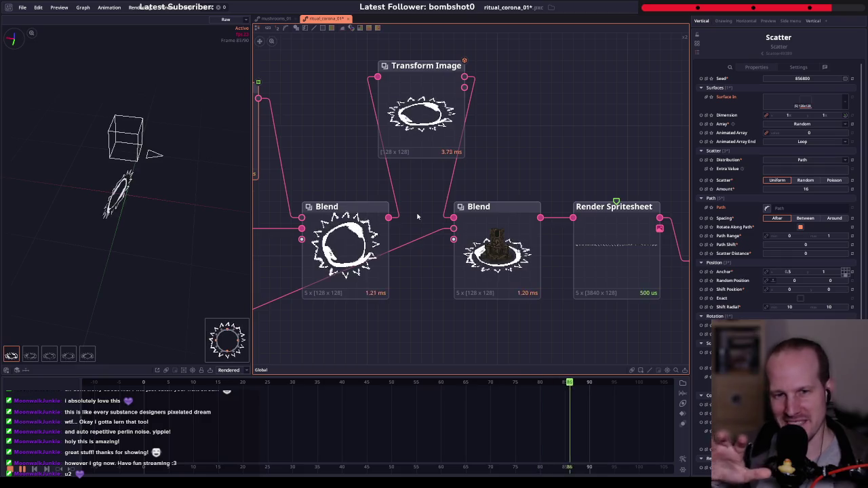
pyautogui.click(536, 281)
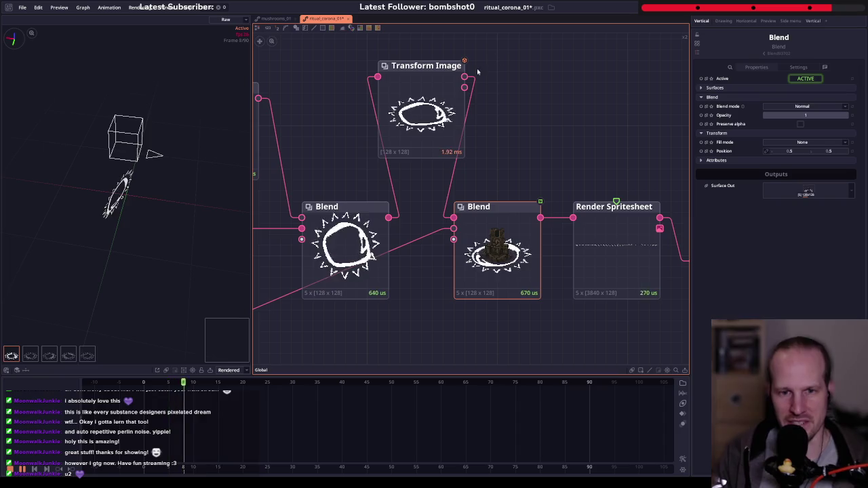
pyautogui.click(437, 148)
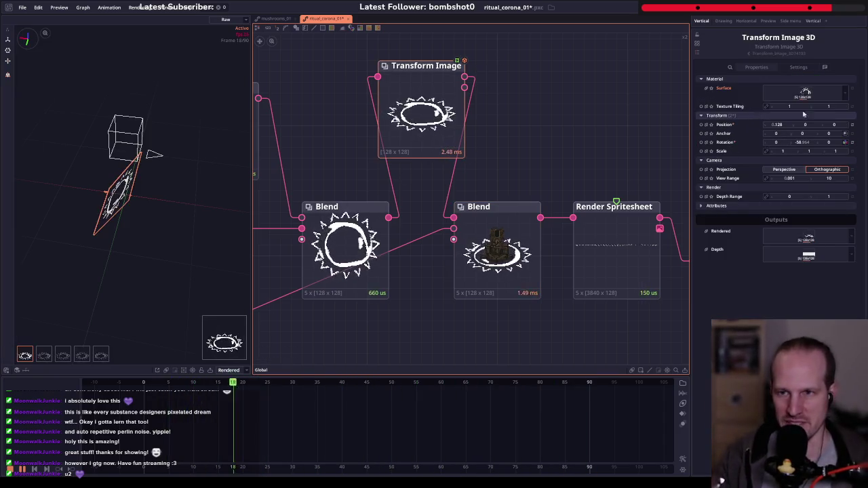
pyautogui.moveTo(789, 125)
pyautogui.mouseDown()
pyautogui.moveTo(807, 125)
pyautogui.moveTo(777, 126)
pyautogui.mouseUp()
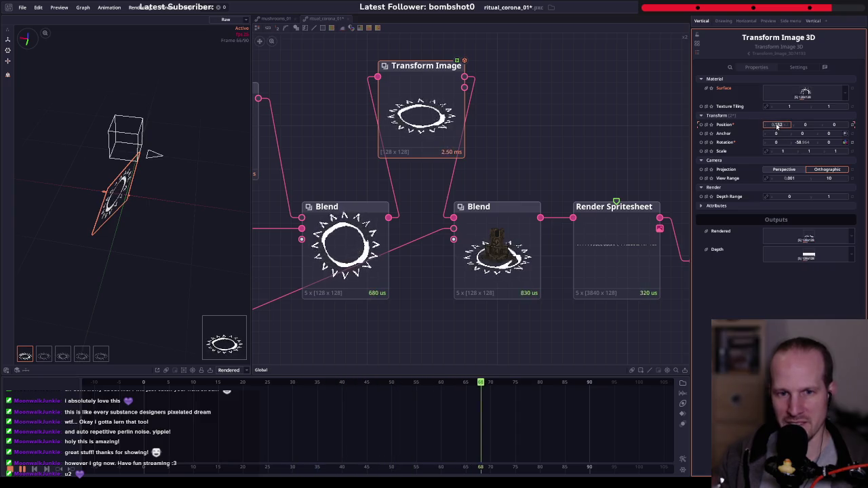
pyautogui.moveTo(778, 126); pyautogui.dragTo(770, 126)
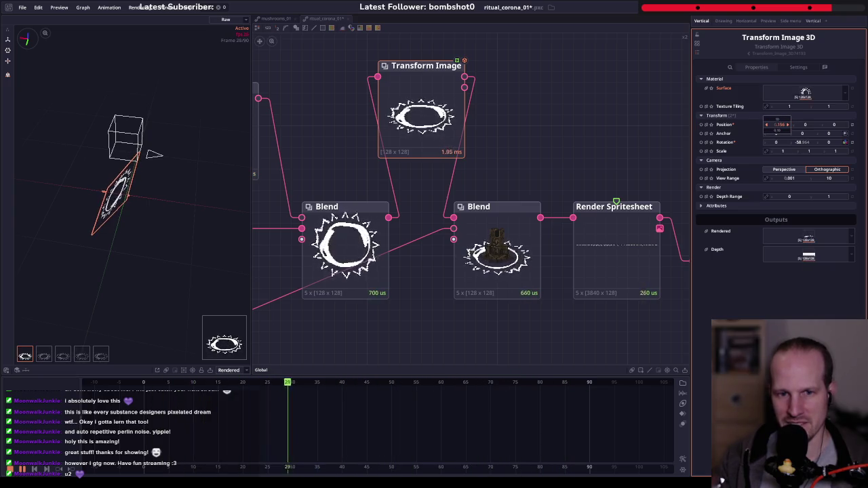
pyautogui.moveTo(461, 227); pyautogui.dragTo(415, 232)
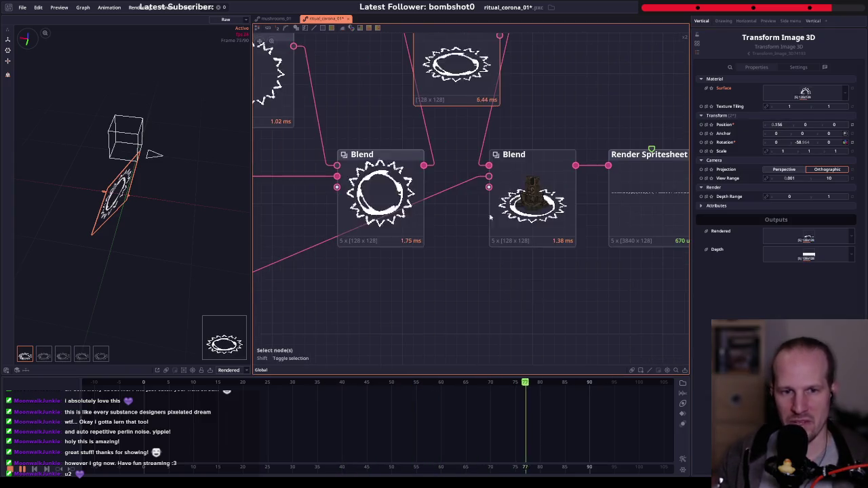
pyautogui.scroll(-2, 424, 223)
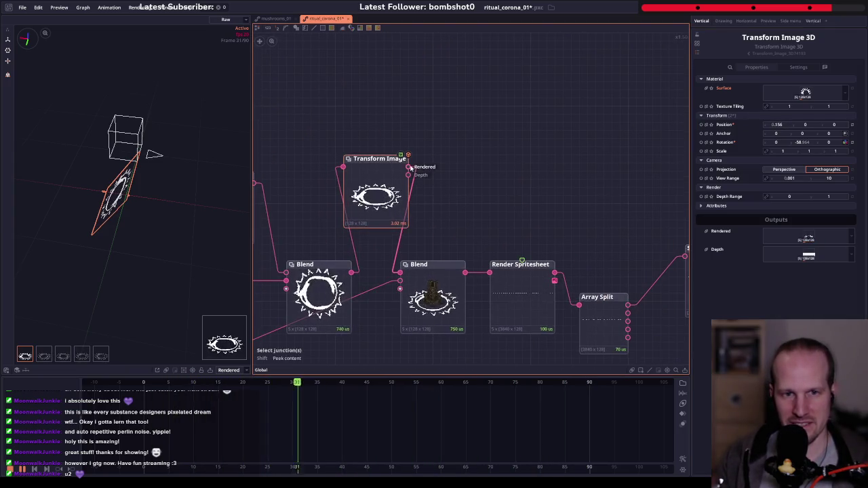
pyautogui.moveTo(511, 219)
pyautogui.mouseDown()
pyautogui.moveTo(449, 145)
pyautogui.moveTo(519, 234)
pyautogui.mouseUp()
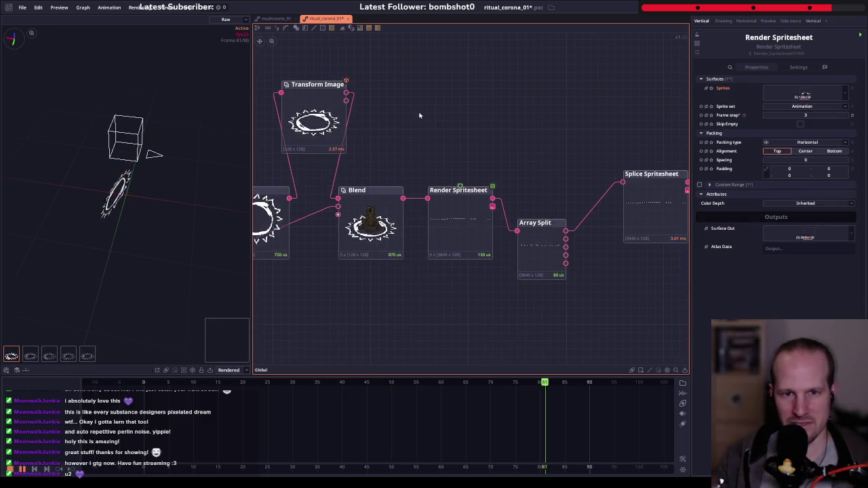
# - Inspect the rendered spritesheet strip and the final Blend node's output frames
pyautogui.moveTo(452, 158); pyautogui.dragTo(676, 321)
pyautogui.moveTo(613, 181); pyautogui.dragTo(418, 167)
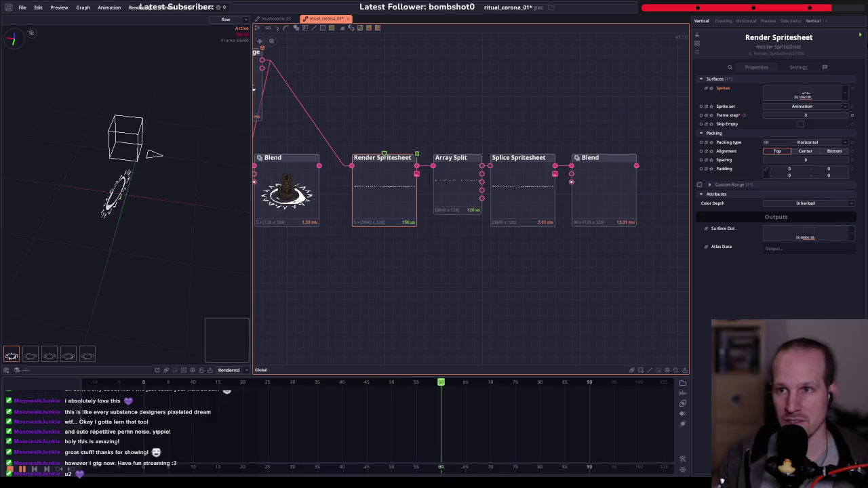
pyautogui.click(861, 36)
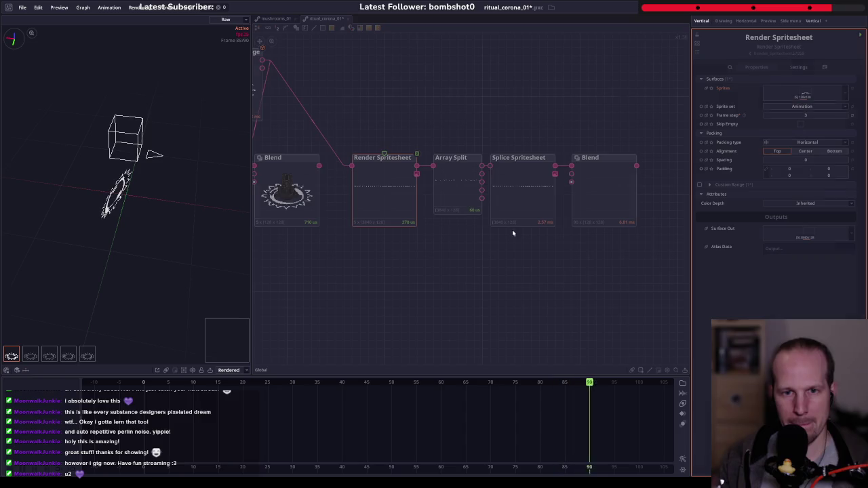
pyautogui.click(386, 197)
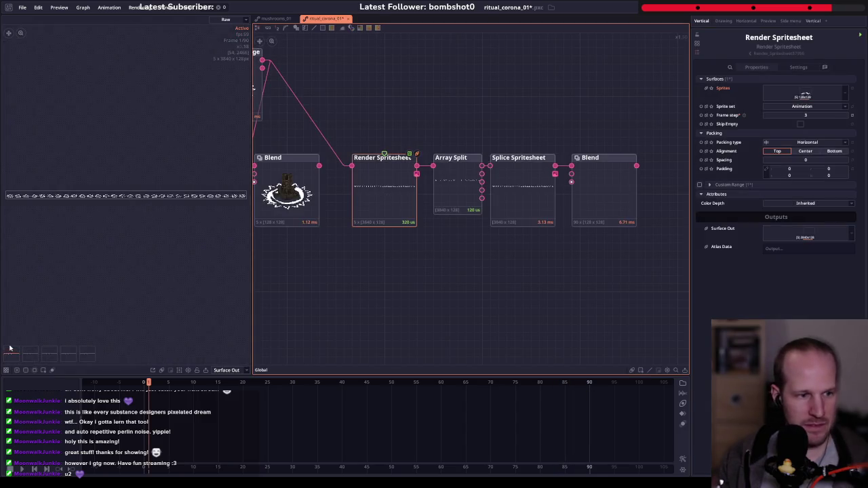
pyautogui.click(42, 356)
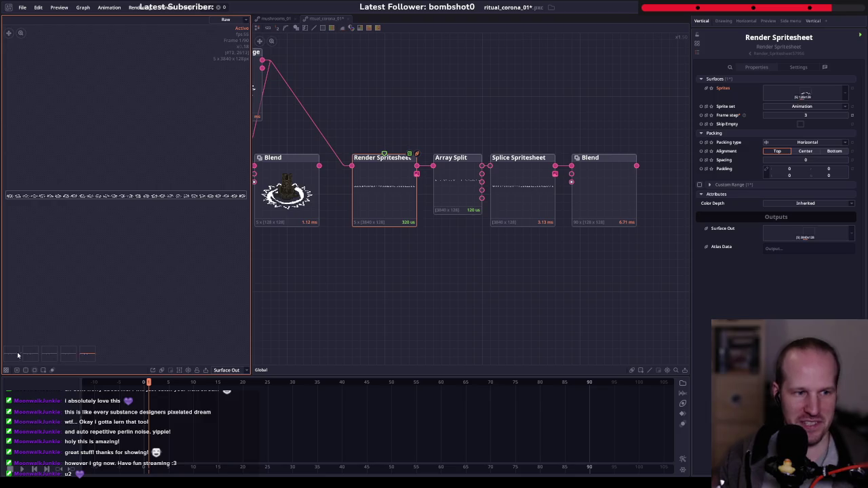
pyautogui.click(608, 182)
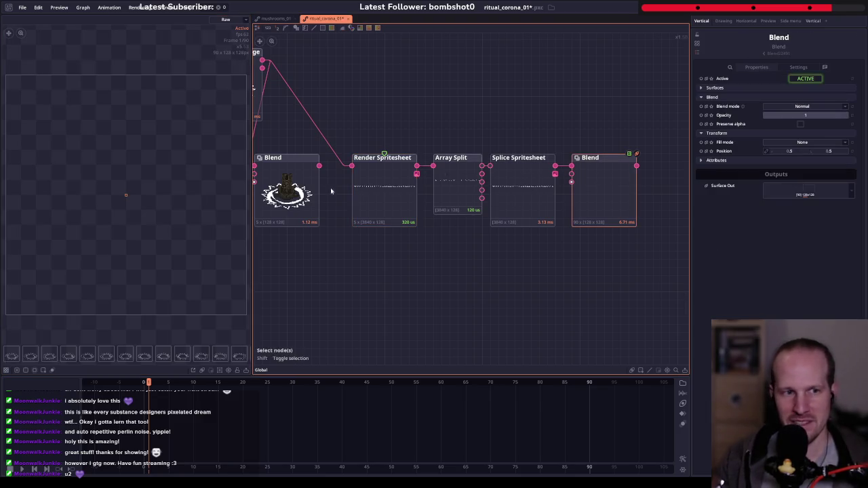
pyautogui.click(31, 356)
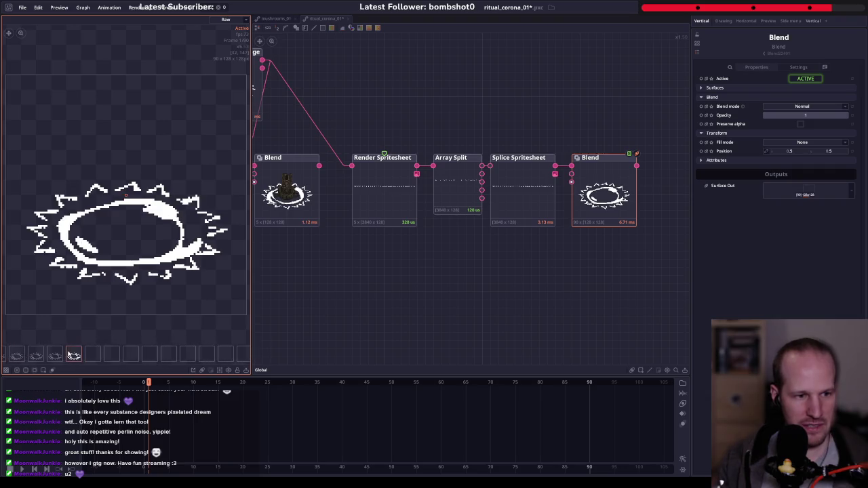
# - Replace the final Blend with a new Blend node wired from Splice Spritesheet's output
pyautogui.click(587, 177)
pyautogui.press('Delete')
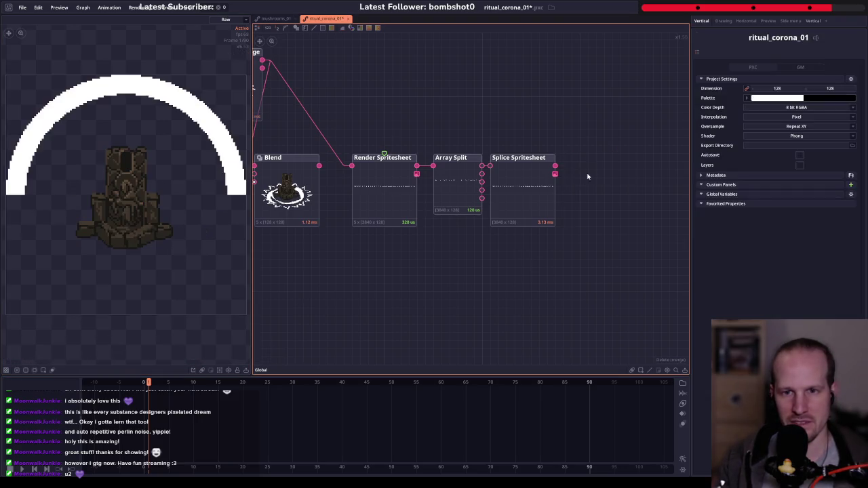
pyautogui.click(532, 197)
pyautogui.click(458, 196)
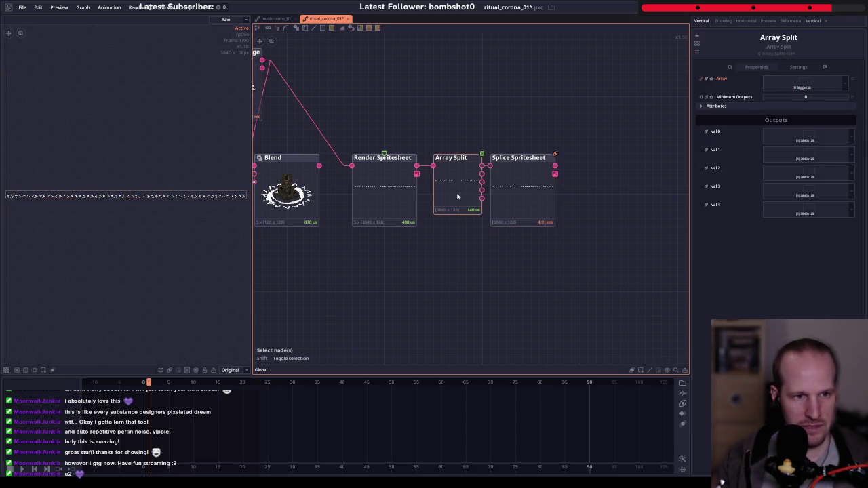
pyautogui.click(515, 193)
pyautogui.moveTo(555, 165); pyautogui.dragTo(606, 170)
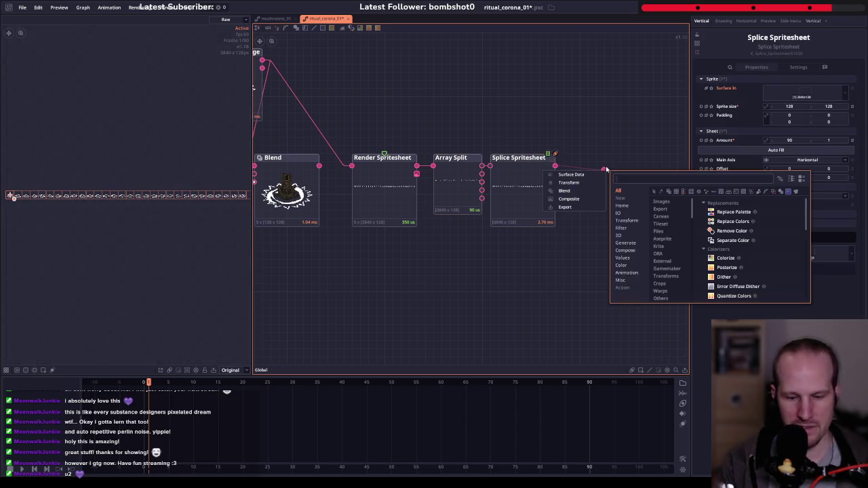
pyautogui.write('blen')
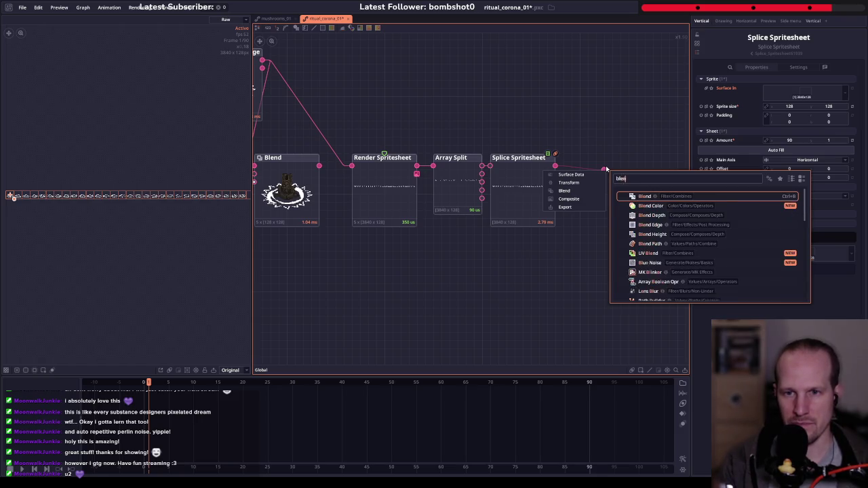
pyautogui.write('d')
pyautogui.press('Return')
pyautogui.moveTo(605, 170); pyautogui.dragTo(589, 186)
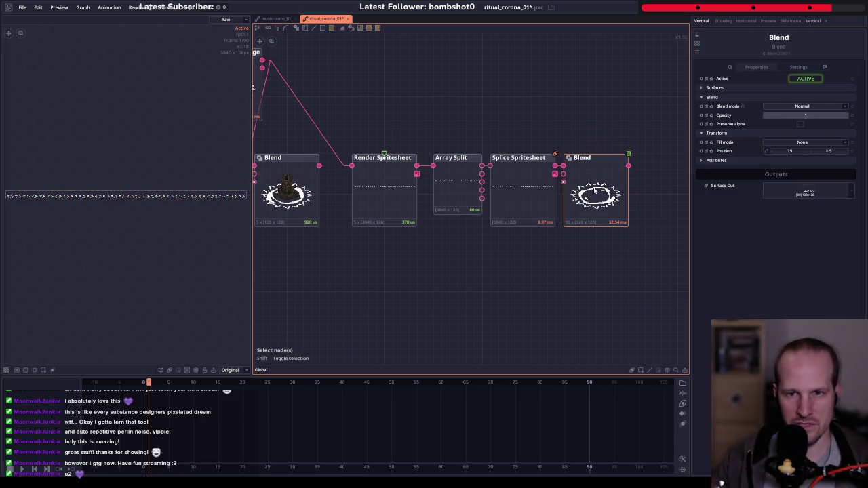
# - Scrub through the new Blend output's frames to check the corona animation
pyautogui.click(595, 192)
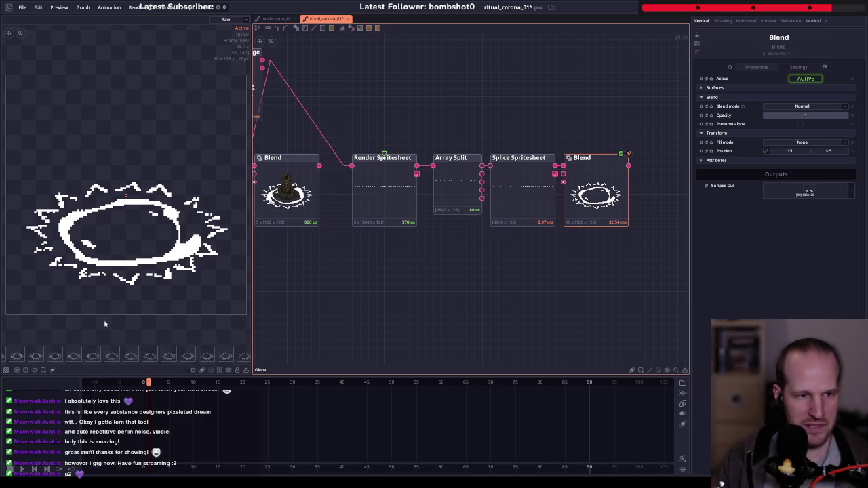
pyautogui.click(17, 355)
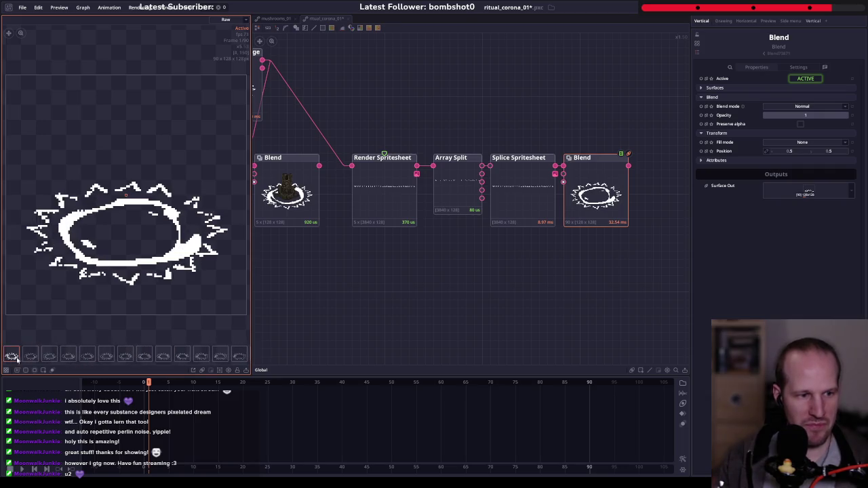
pyautogui.moveTo(22, 359); pyautogui.dragTo(182, 356)
pyautogui.press('f')
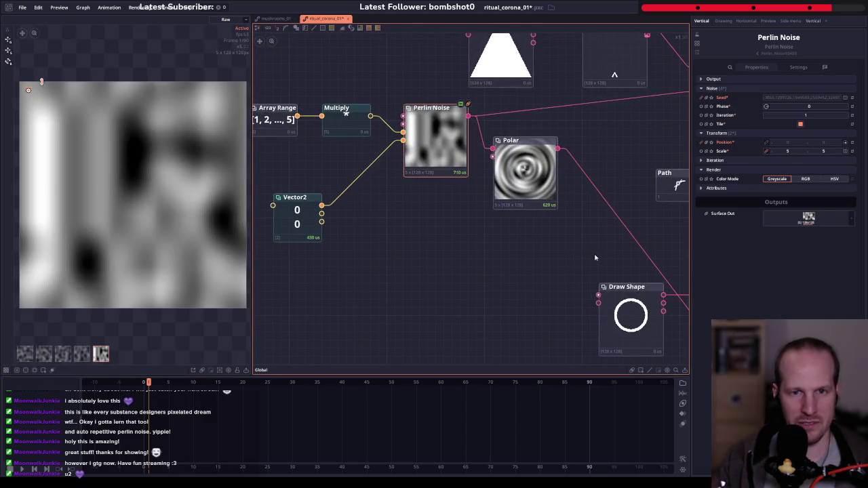
pyautogui.hscroll(5, 595, 255)
pyautogui.hscroll(5, 590, 244)
pyautogui.hscroll(5, 587, 229)
pyautogui.click(638, 230)
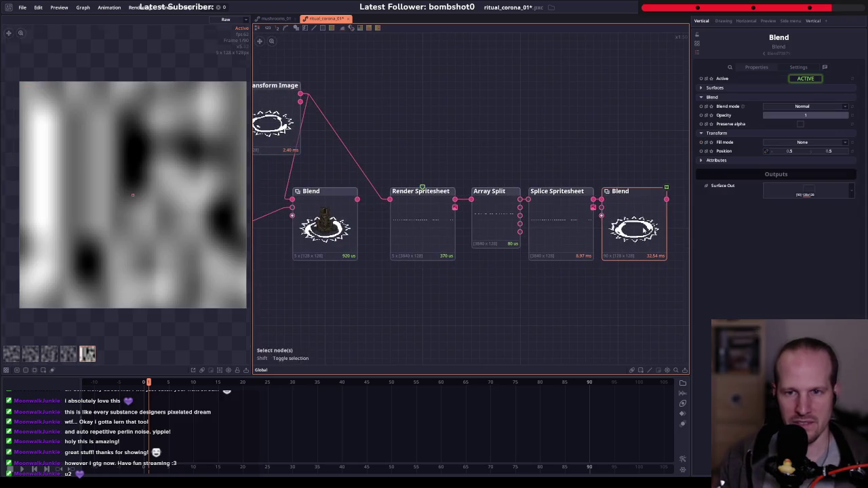
pyautogui.hscroll(-5, 358, 207)
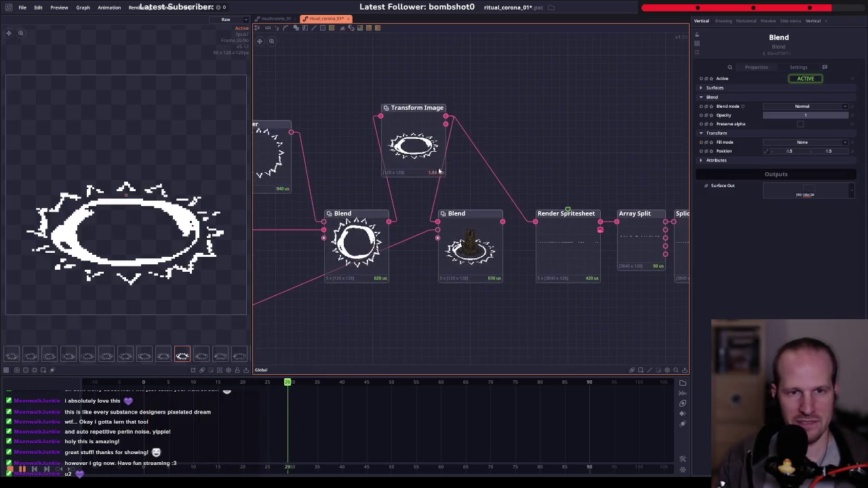
# - Review the Transform Image 3D settings and the tower-and-ring Blend output
pyautogui.click(414, 136)
pyautogui.click(350, 246)
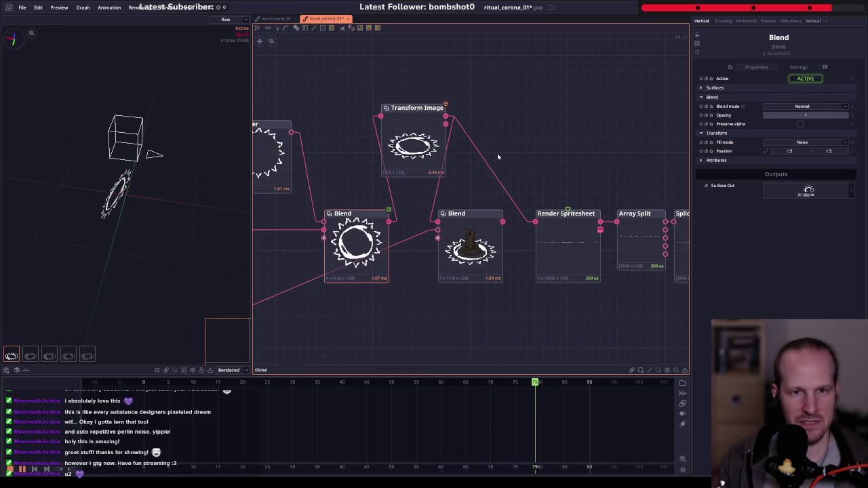
pyautogui.moveTo(521, 211)
pyautogui.mouseDown()
pyautogui.moveTo(387, 151)
pyautogui.moveTo(542, 227)
pyautogui.moveTo(541, 213)
pyautogui.mouseUp()
pyautogui.click(397, 178)
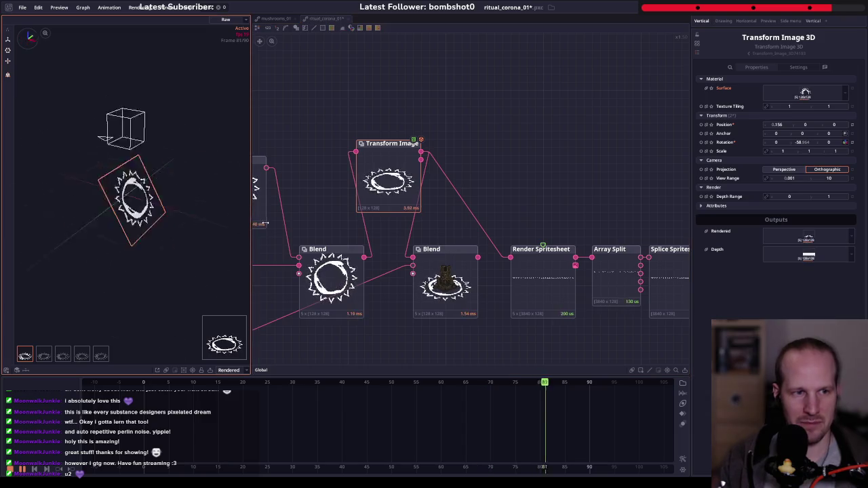
pyautogui.scroll(2, 200, 217)
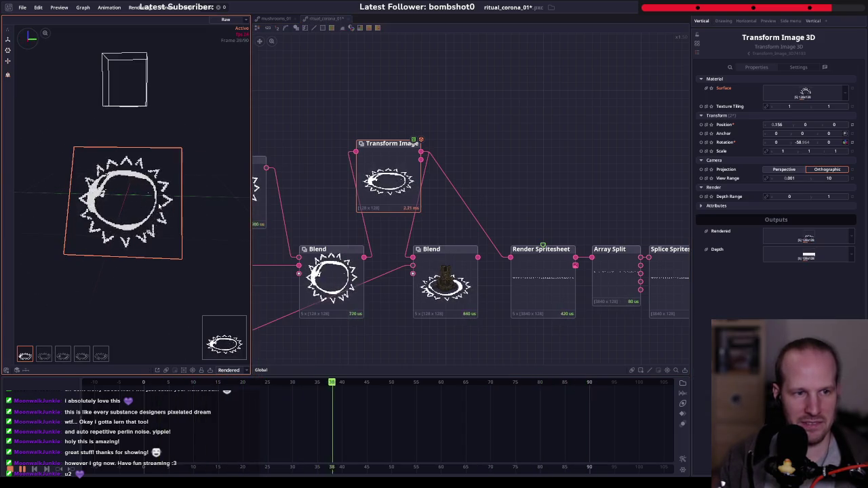
pyautogui.scroll(3, 183, 271)
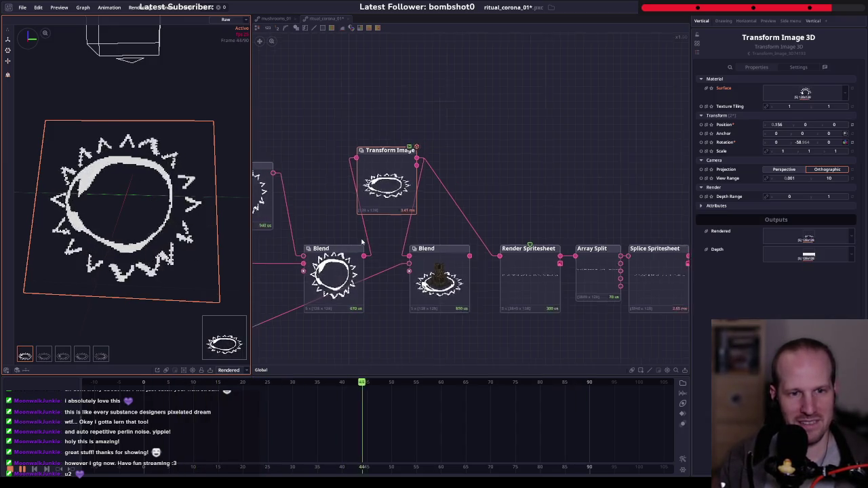
pyautogui.scroll(-3, 367, 245)
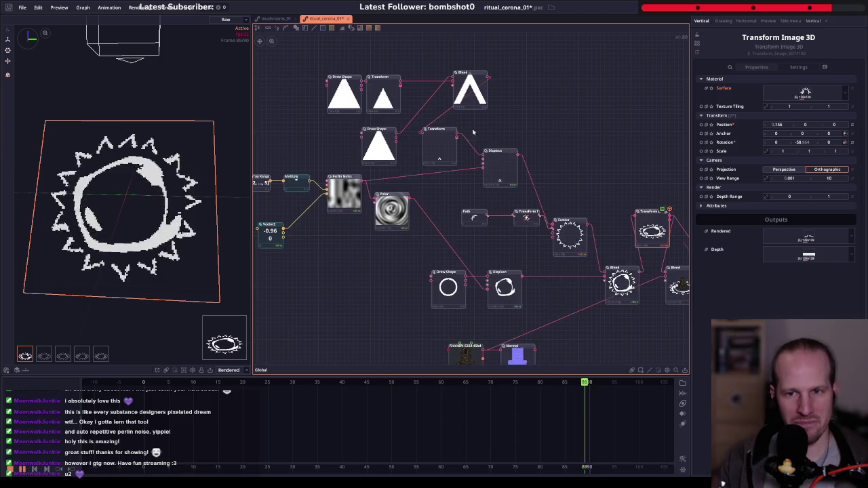
pyautogui.moveTo(475, 161); pyautogui.dragTo(143, 124)
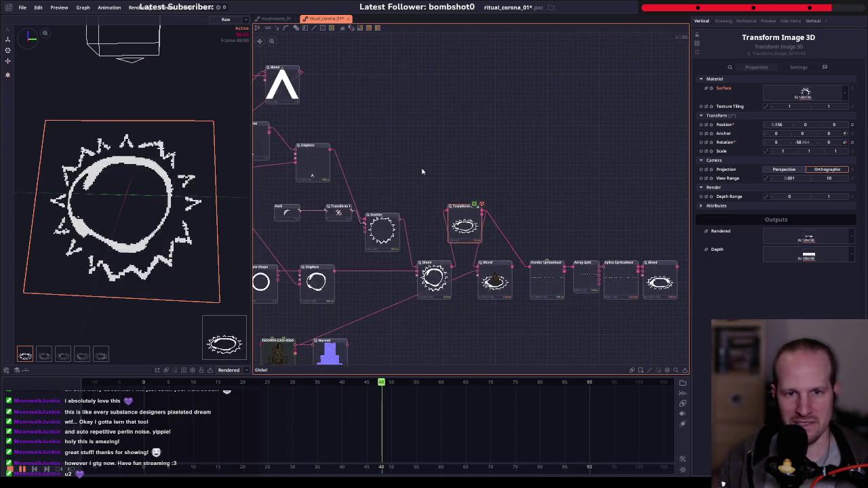
pyautogui.scroll(3, 420, 203)
pyautogui.click(542, 342)
# - Send the tower-and-ring Blend to a floating preview window, resized and parked bottom-left
pyautogui.rightClick(556, 333)
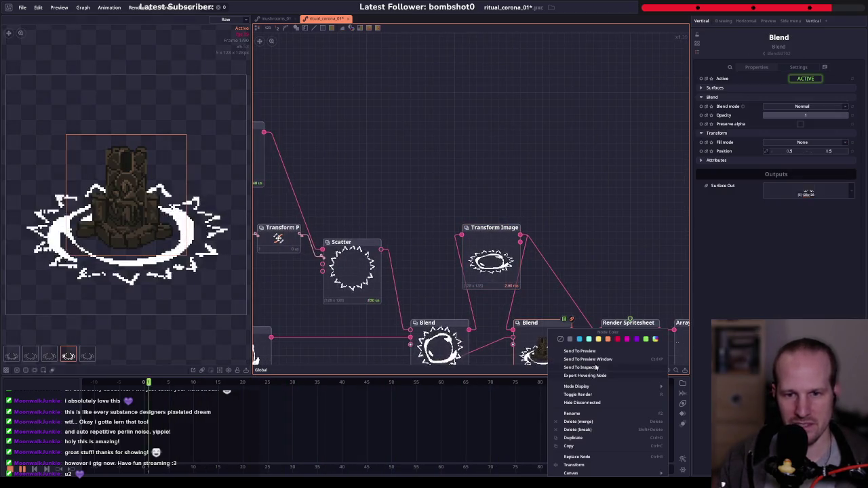
pyautogui.click(598, 360)
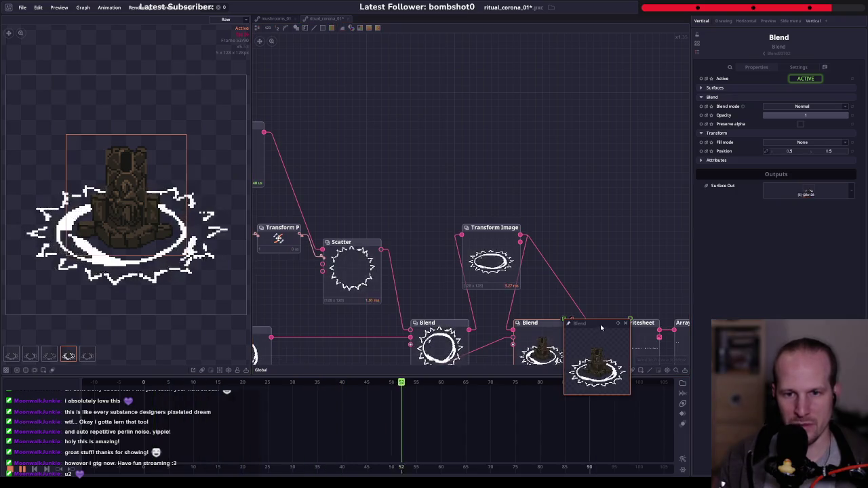
pyautogui.moveTo(425, 148)
pyautogui.mouseDown()
pyautogui.moveTo(603, 373)
pyautogui.moveTo(598, 243)
pyautogui.mouseUp()
pyautogui.scroll(3, 488, 167)
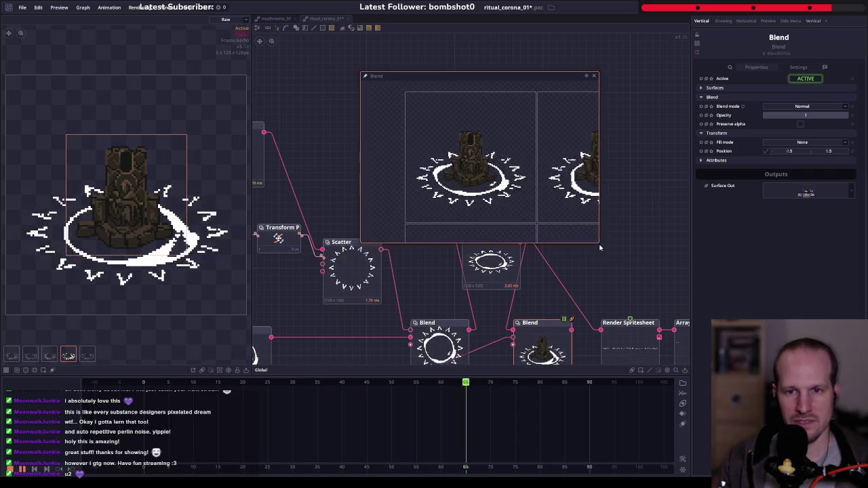
pyautogui.moveTo(594, 240); pyautogui.dragTo(503, 210)
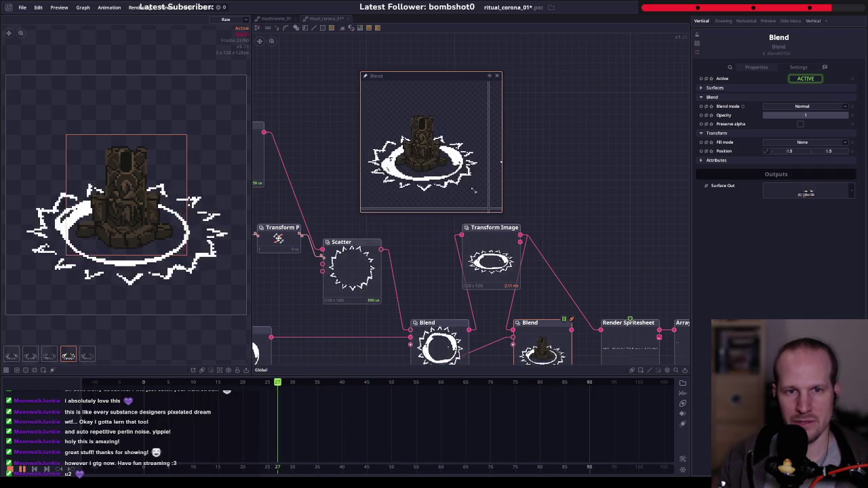
pyautogui.moveTo(416, 70)
pyautogui.mouseDown()
pyautogui.moveTo(492, 172)
pyautogui.moveTo(560, 318)
pyautogui.moveTo(331, 303)
pyautogui.moveTo(254, 318)
pyautogui.moveTo(249, 326)
pyautogui.mouseUp()
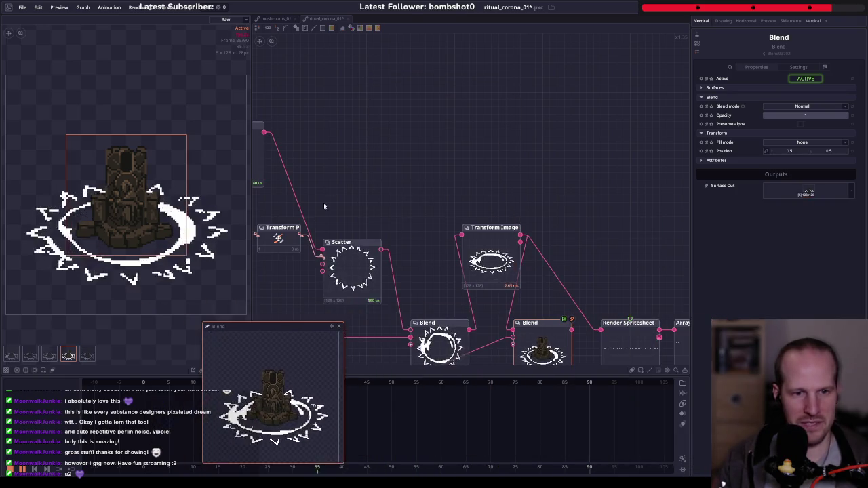
pyautogui.hscroll(-5, 390, 132)
# - Stretch the triangle spike much taller using its sizing Transform node
pyautogui.click(390, 132)
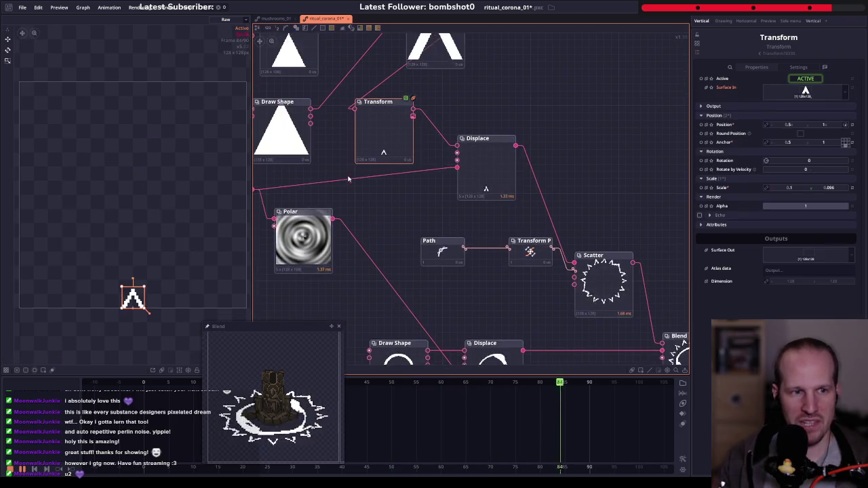
pyautogui.moveTo(145, 284); pyautogui.dragTo(145, 241)
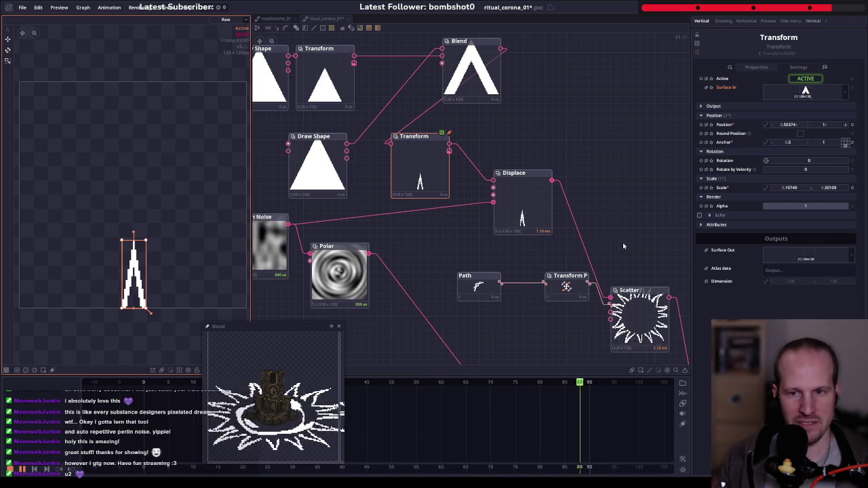
pyautogui.scroll(-3, 485, 111)
pyautogui.hscroll(3, 468, 156)
pyautogui.hscroll(3, 457, 177)
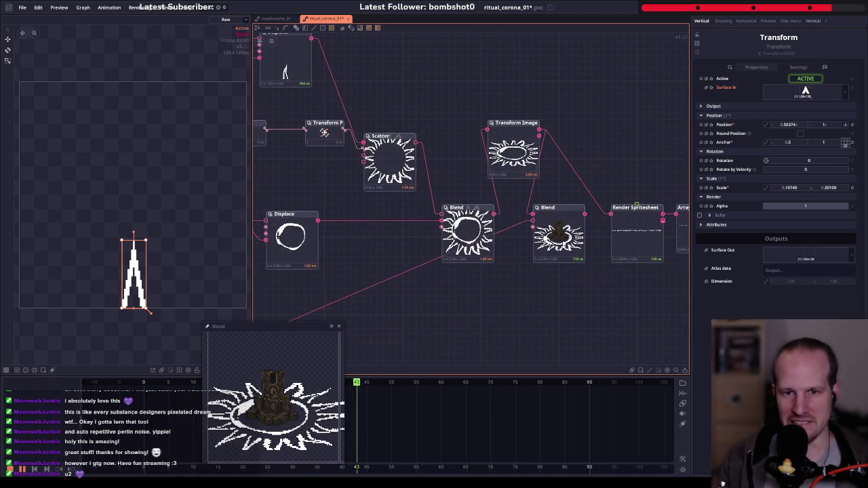
pyautogui.scroll(3, 576, 257)
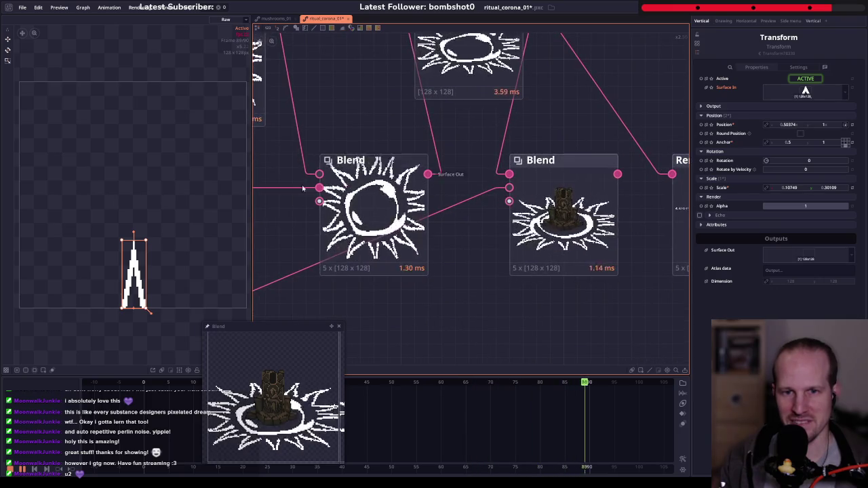
pyautogui.scroll(-2, 437, 183)
pyautogui.scroll(-2, 437, 183)
pyautogui.scroll(1, 437, 183)
pyautogui.hscroll(-2, 437, 183)
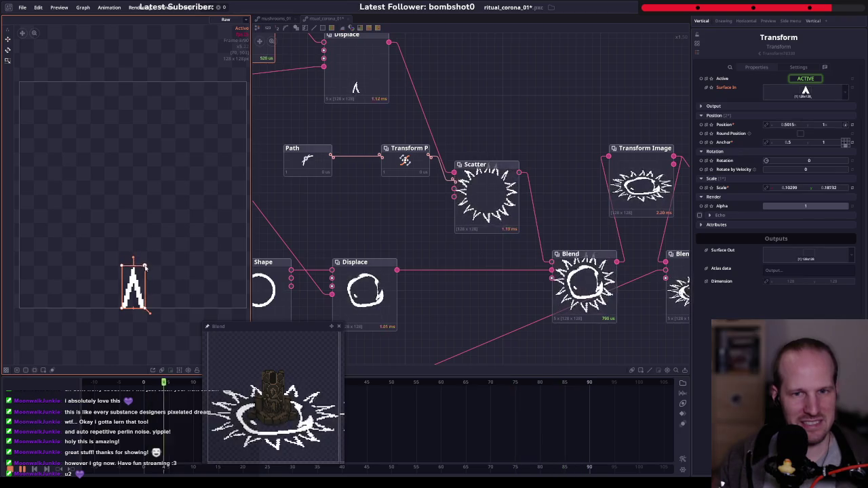
pyautogui.scroll(2, 447, 141)
pyautogui.hscroll(-3, 447, 141)
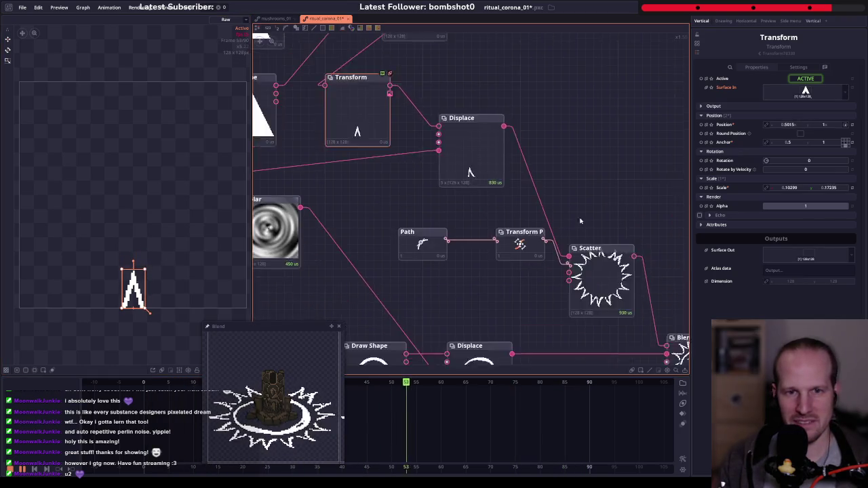
pyautogui.hscroll(-3, 447, 141)
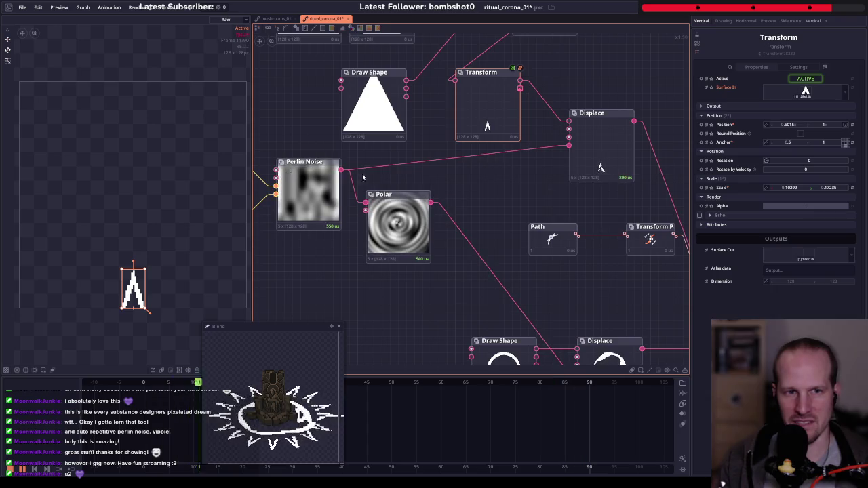
# - Wire the polar-warped noise into the spike Displace node's displacement map
pyautogui.moveTo(430, 202); pyautogui.dragTo(568, 145)
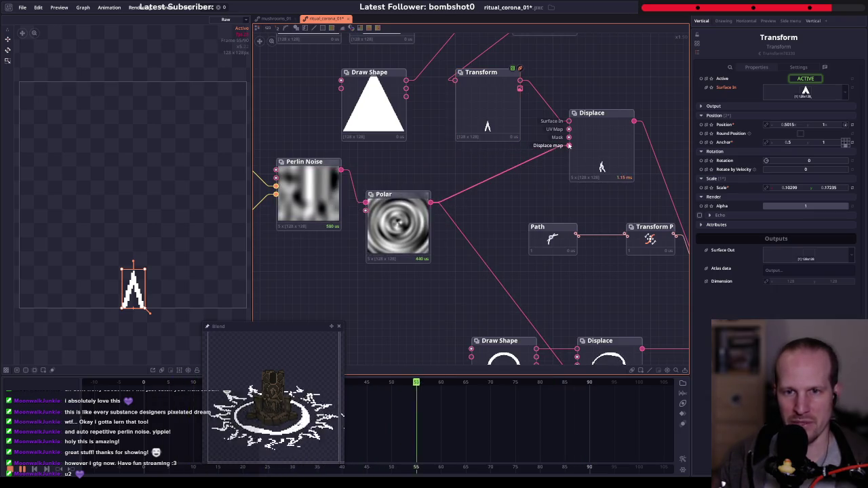
pyautogui.hscroll(8, 567, 200)
pyautogui.scroll(-2, 568, 200)
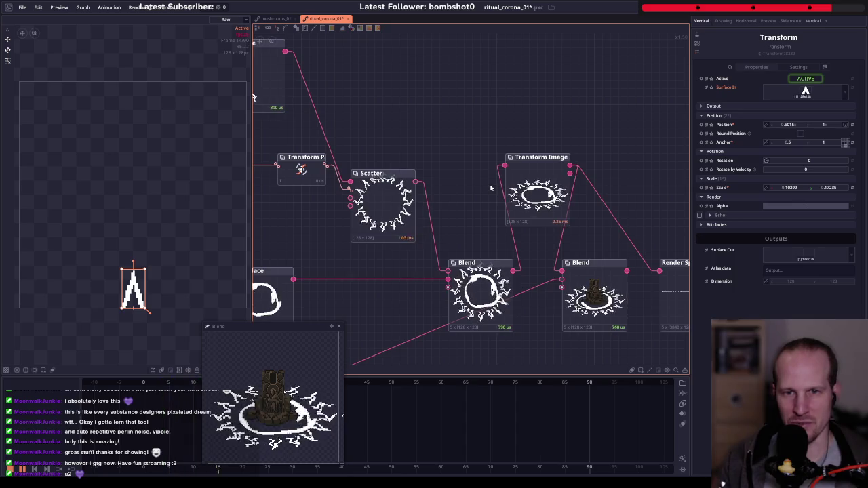
pyautogui.scroll(-2, 489, 190)
pyautogui.scroll(2, 524, 152)
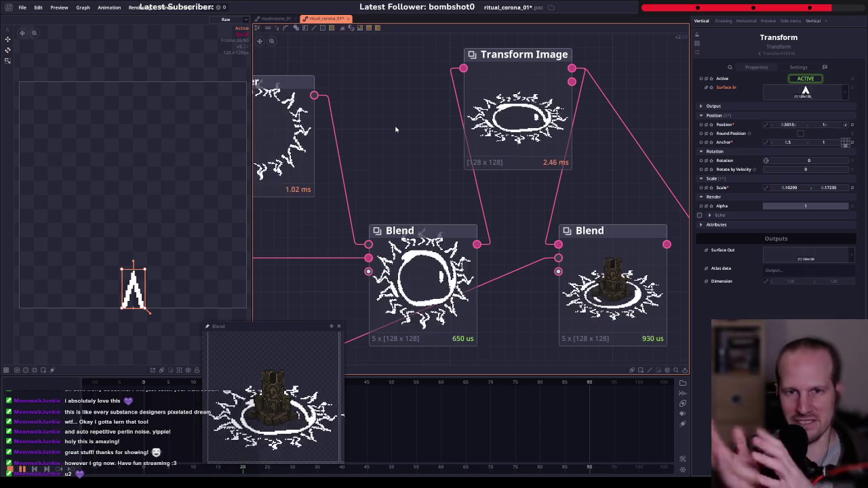
pyautogui.hscroll(-2, 481, 205)
pyautogui.scroll(1, 481, 206)
pyautogui.scroll(-2, 481, 205)
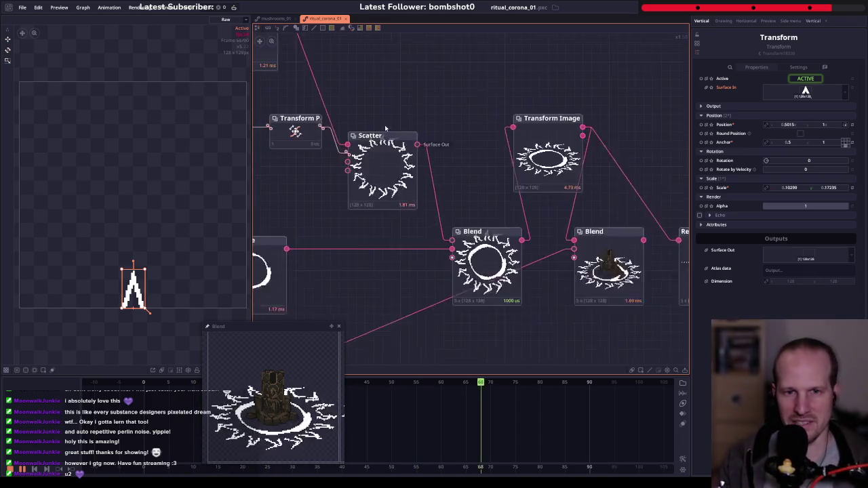
pyautogui.hscroll(-2, 468, 217)
pyautogui.scroll(1, 467, 217)
pyautogui.scroll(2, 457, 237)
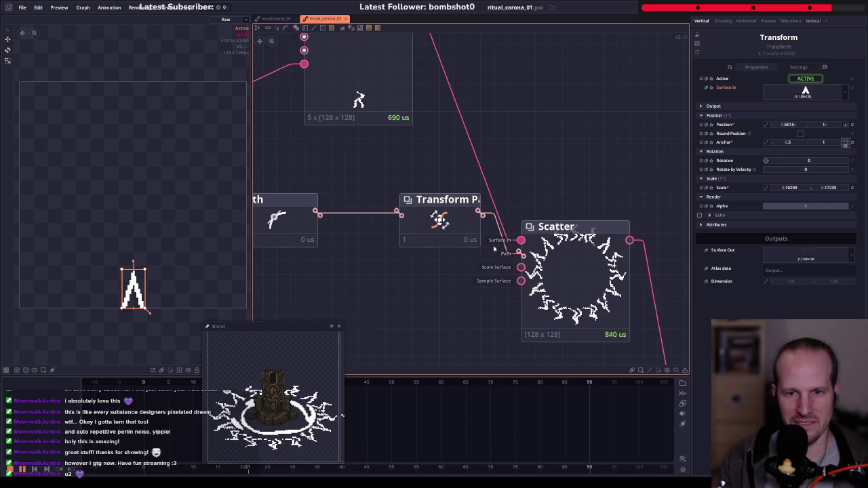
pyautogui.scroll(-1, 494, 249)
pyautogui.hscroll(-2, 494, 249)
pyautogui.scroll(2, 495, 249)
pyautogui.scroll(-1, 477, 138)
# - Lower the spike Displace strength from 0.091 to 0.067
pyautogui.click(477, 139)
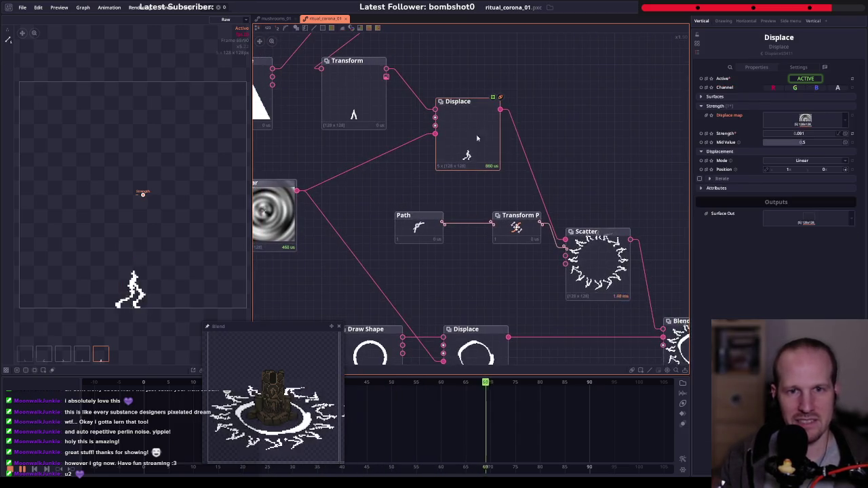
pyautogui.moveTo(800, 133); pyautogui.dragTo(780, 133)
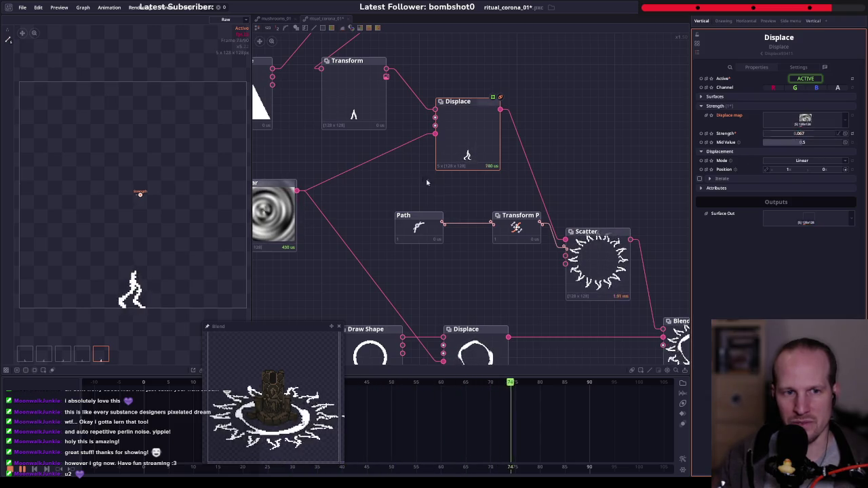
pyautogui.hscroll(4, 440, 183)
pyautogui.scroll(-2, 440, 184)
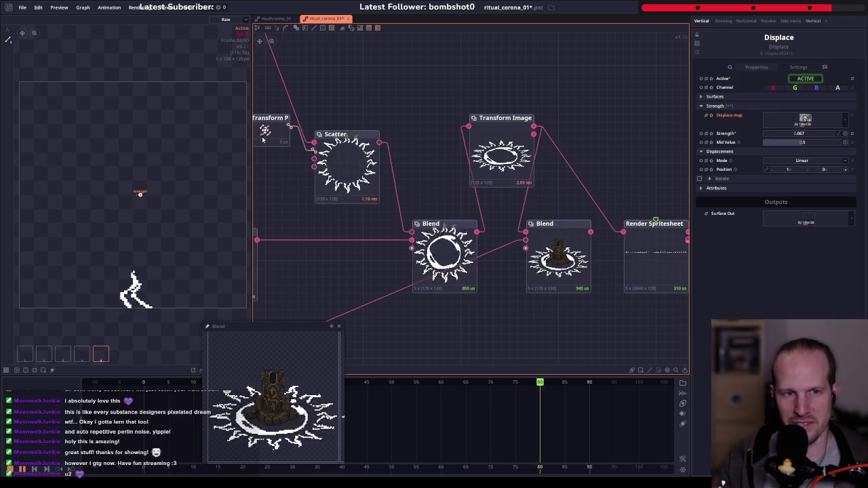
pyautogui.hscroll(-5, 434, 176)
pyautogui.scroll(2, 454, 186)
pyautogui.scroll(2, 480, 196)
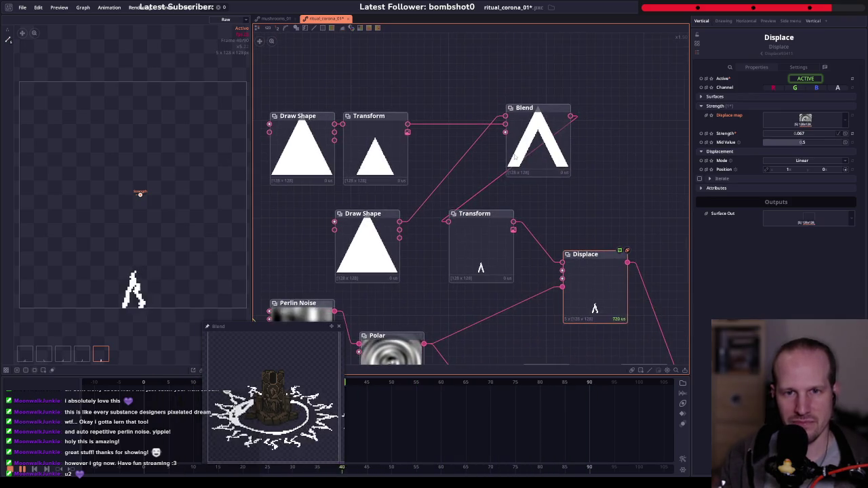
pyautogui.click(536, 143)
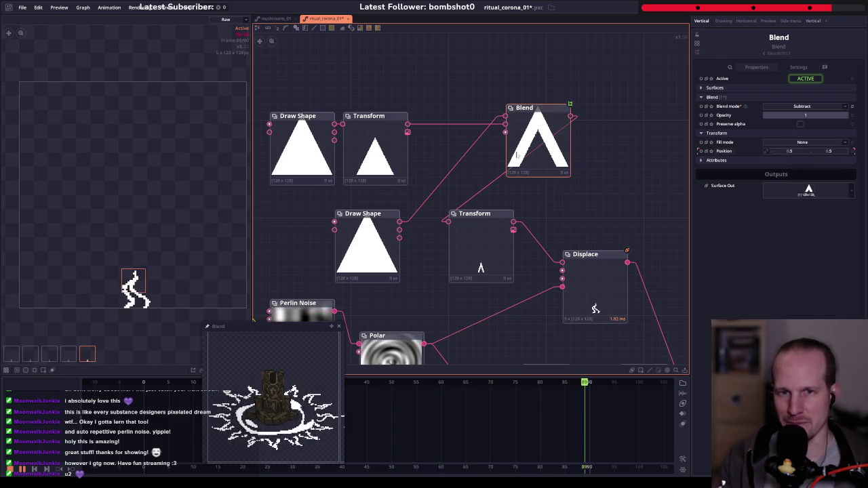
# - Rescale the inner cut-out triangle so spikes become solid wedges, and shift the final Blend right
pyautogui.click(398, 152)
pyautogui.moveTo(788, 193); pyautogui.dragTo(795, 193)
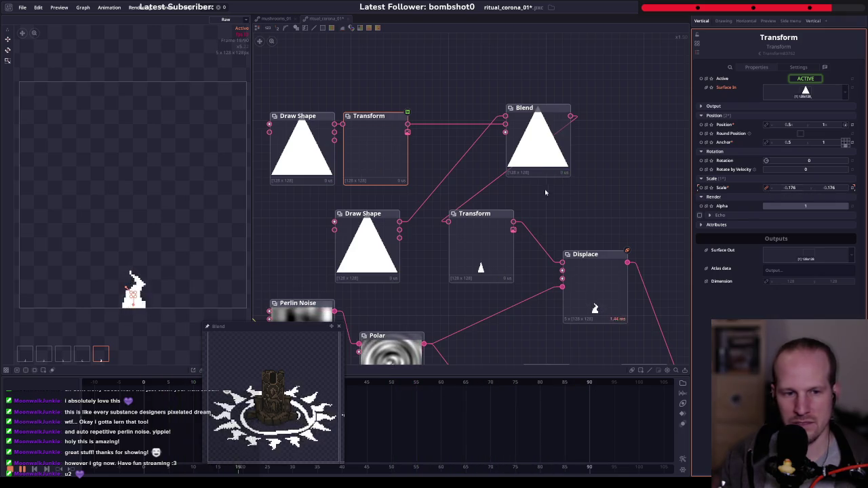
pyautogui.moveTo(587, 240); pyautogui.dragTo(396, 149)
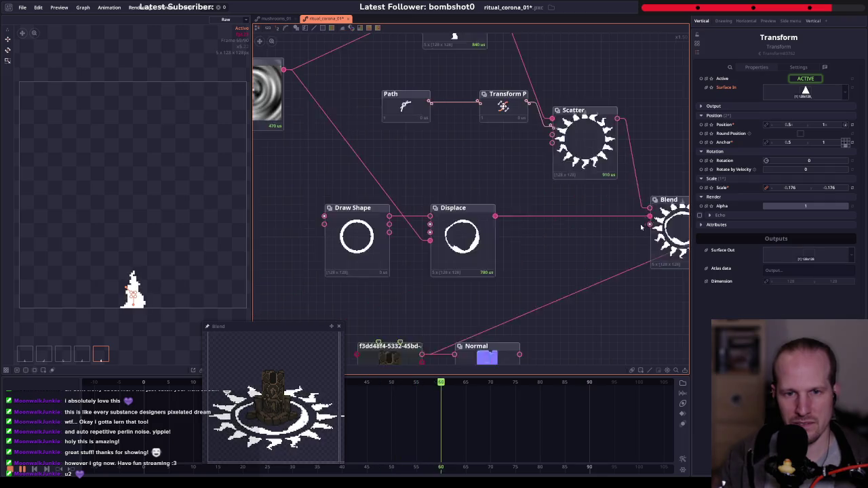
pyautogui.moveTo(285, 170)
pyautogui.mouseDown()
pyautogui.moveTo(532, 196)
pyautogui.moveTo(468, 247)
pyautogui.mouseUp()
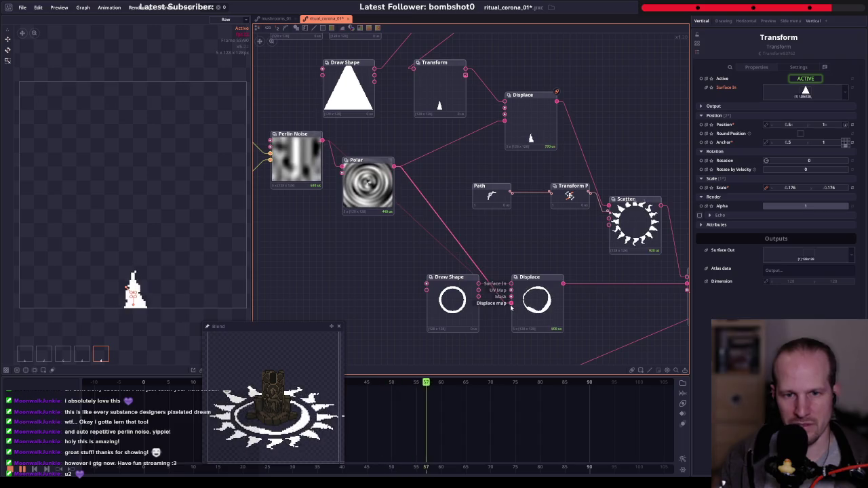
pyautogui.moveTo(605, 291); pyautogui.dragTo(560, 273)
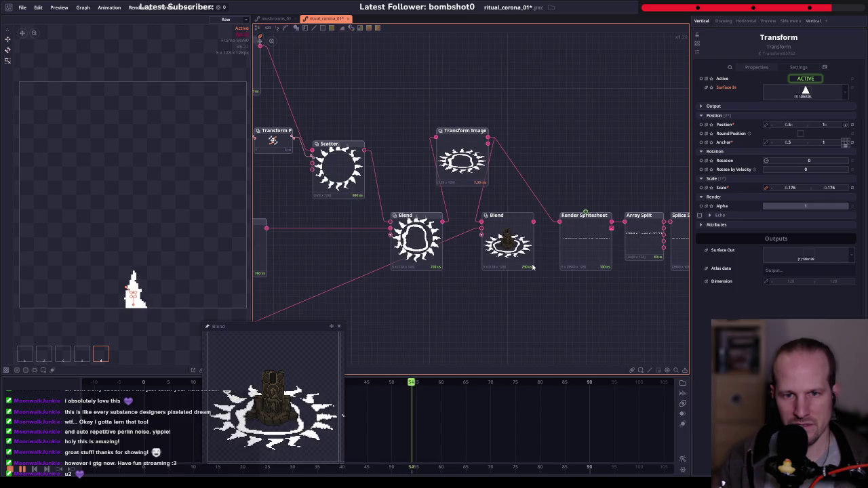
pyautogui.scroll(3, 518, 254)
pyautogui.scroll(2, 518, 254)
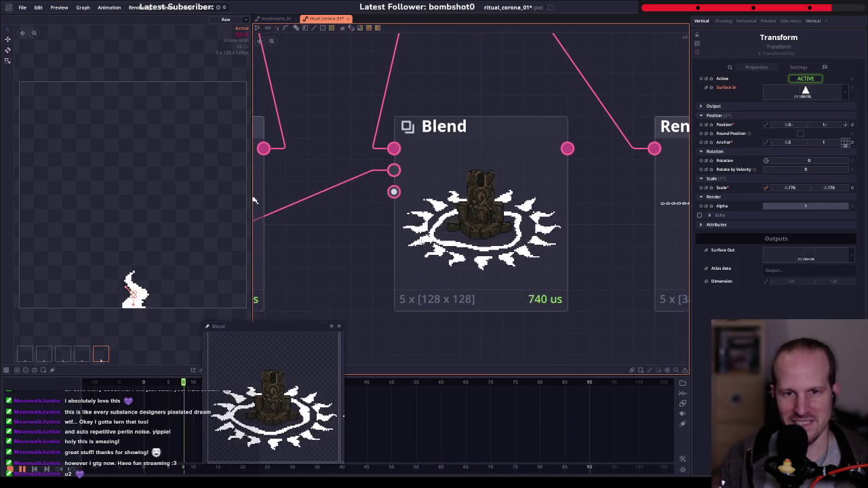
pyautogui.scroll(-3, 497, 198)
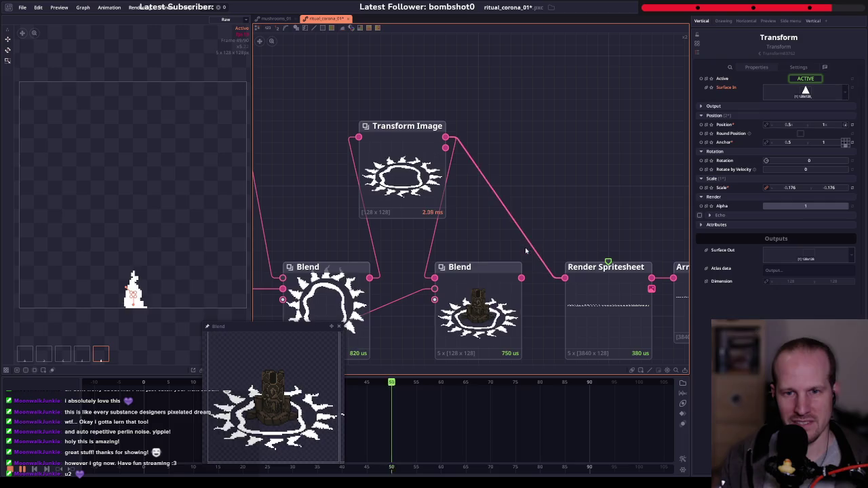
pyautogui.moveTo(469, 267); pyautogui.dragTo(501, 267)
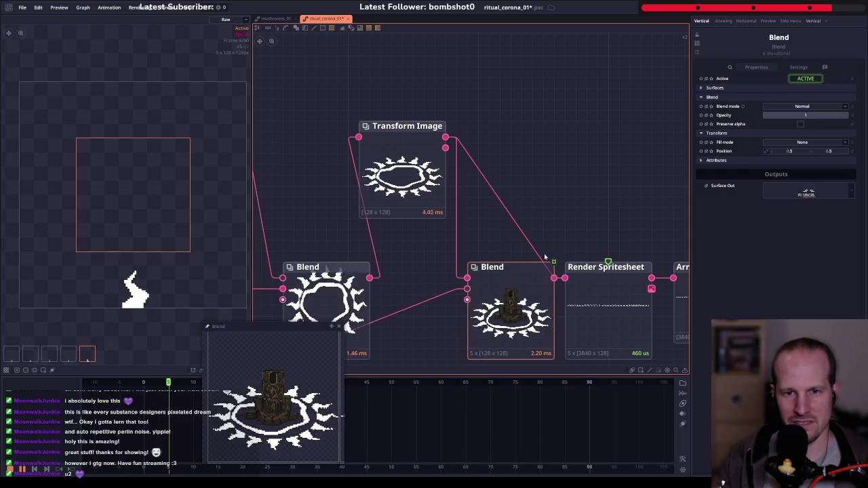
# - Insert a Bevel node after the tilted corona ring's Transform Image 3D
pyautogui.rightClick(421, 188)
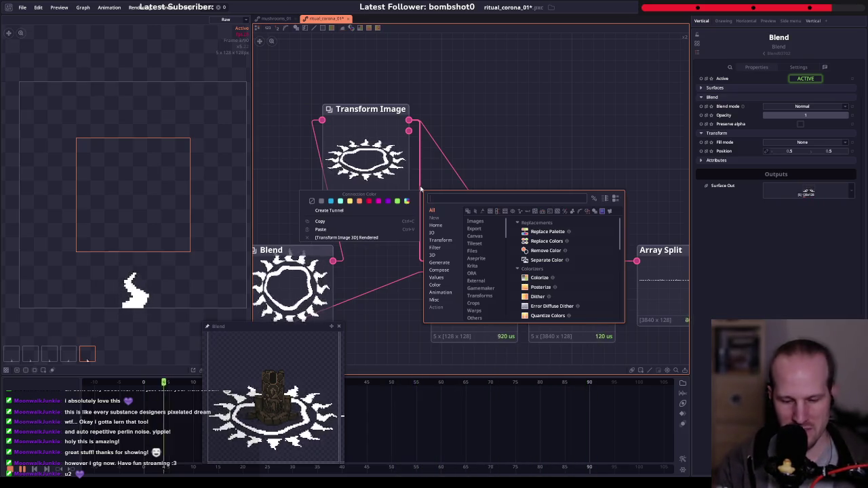
pyautogui.write('bevel')
pyautogui.press('Return')
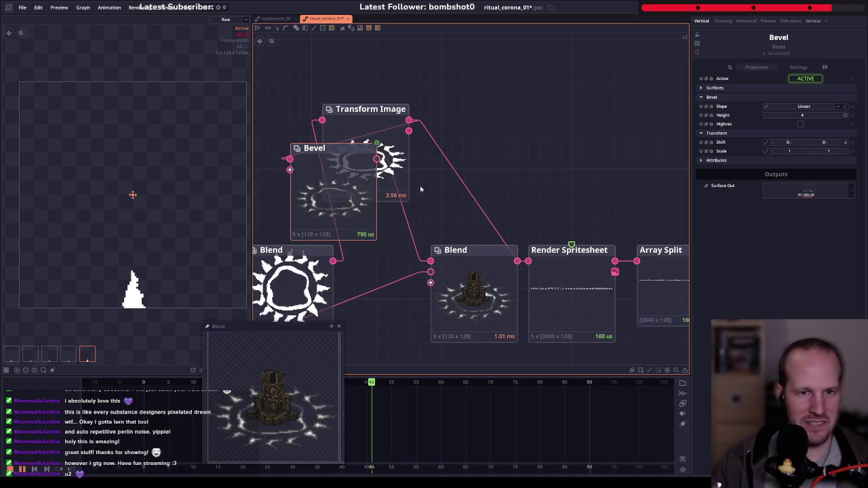
pyautogui.moveTo(345, 231); pyautogui.dragTo(529, 173)
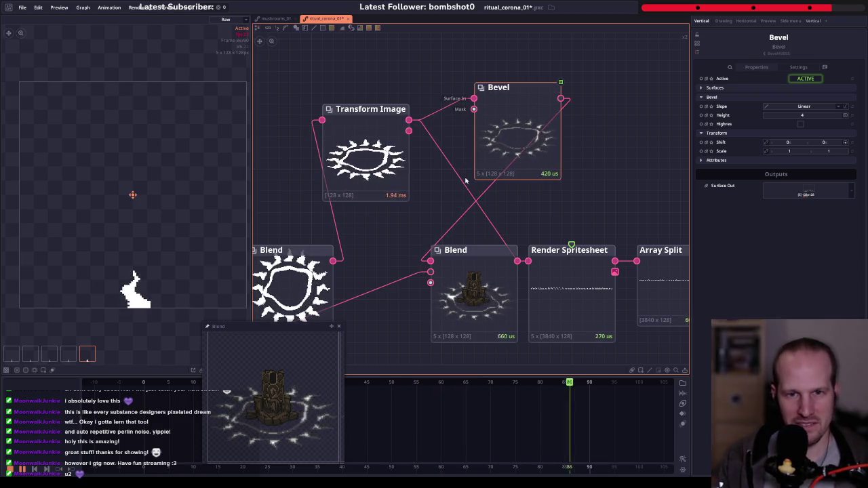
# - Shift the output nodes right and place the Bevel between the ring and its Blend
pyautogui.scroll(-2, 501, 286)
pyautogui.moveTo(444, 339); pyautogui.dragTo(604, 313)
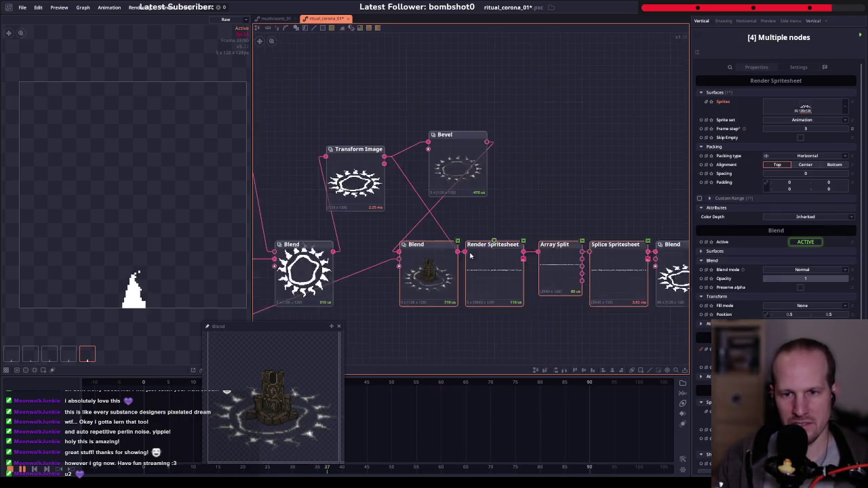
pyautogui.keyDown('shift'); pyautogui.click(364, 247); pyautogui.keyUp('shift')
pyautogui.moveTo(363, 247); pyautogui.dragTo(488, 248)
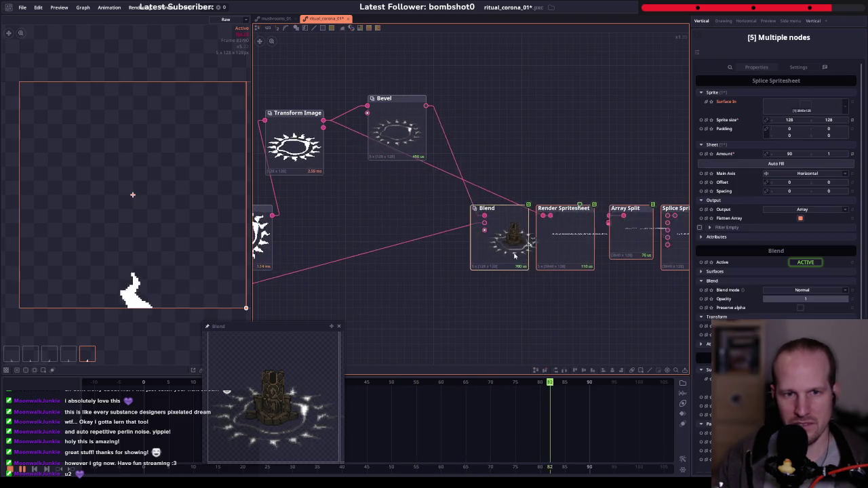
pyautogui.moveTo(394, 132); pyautogui.dragTo(372, 205)
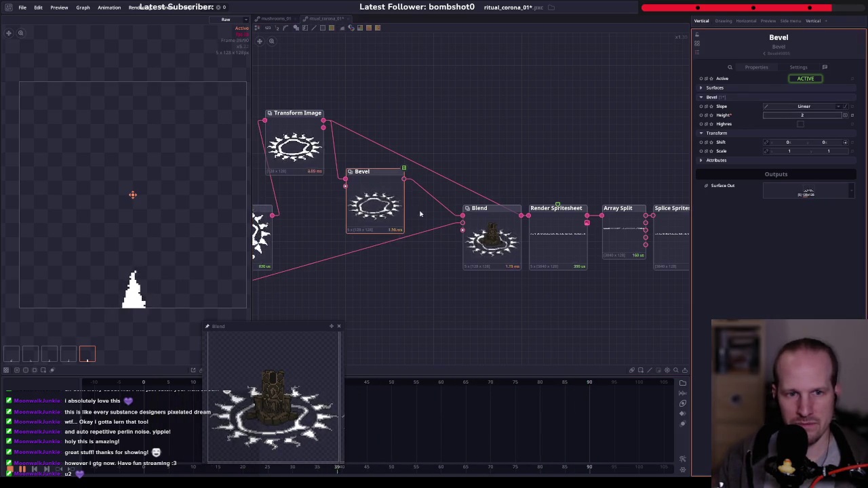
pyautogui.scroll(5, 336, 202)
pyautogui.scroll(-3, 410, 201)
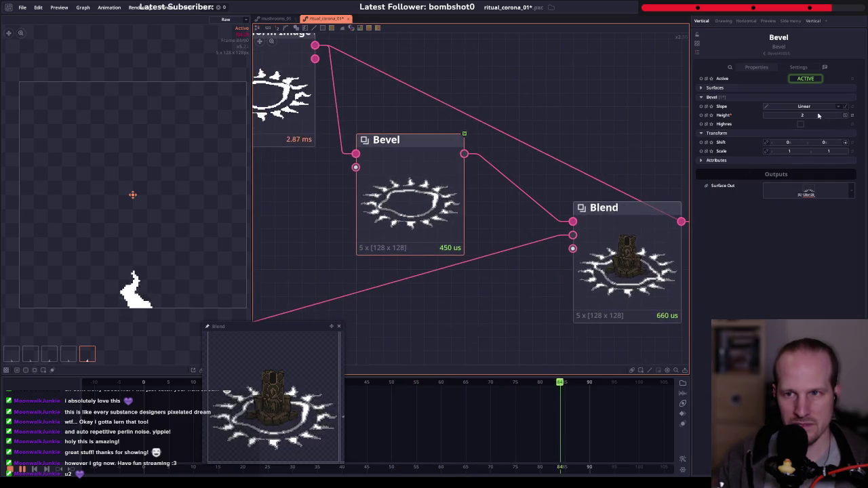
pyautogui.moveTo(474, 166); pyautogui.dragTo(429, 208)
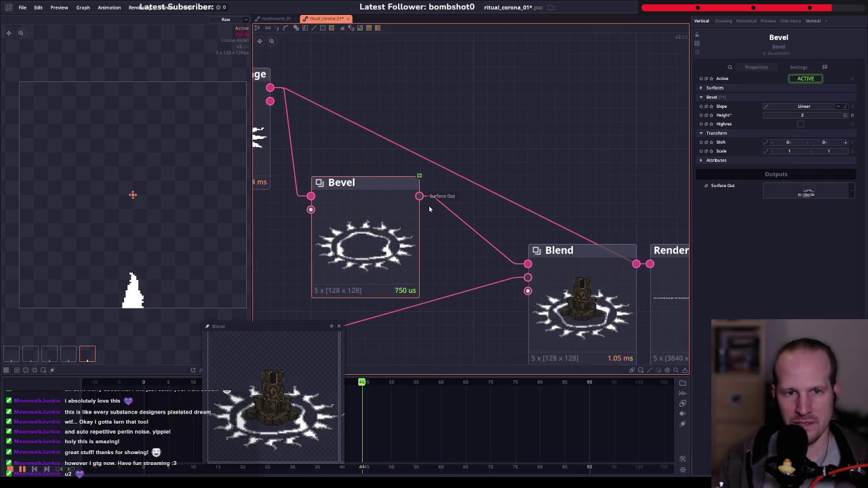
pyautogui.rightClick(517, 120)
# - Add a Colorize node after the Bevel with a reversed red-to-yellow (FFF000) gradient
pyautogui.write('coloriz')
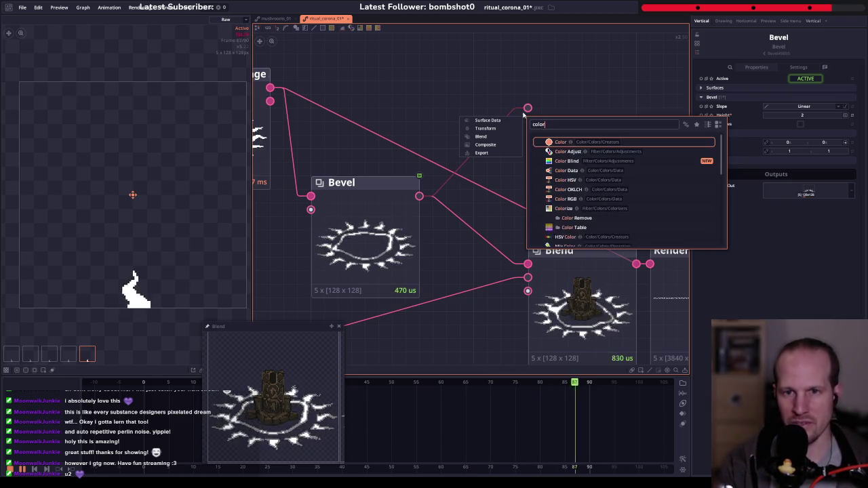
pyautogui.press('Return')
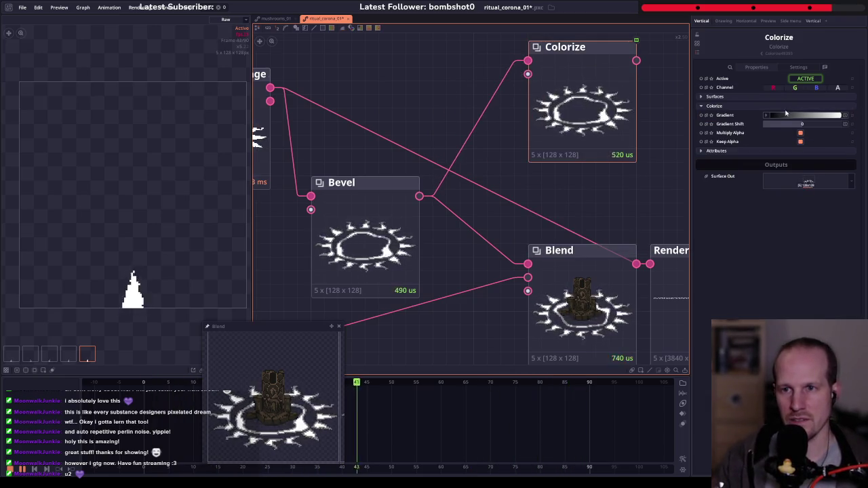
pyautogui.click(785, 115)
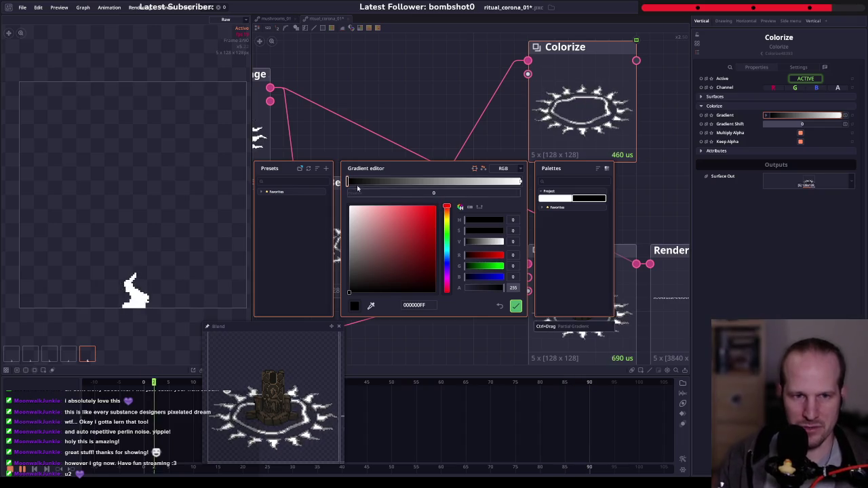
pyautogui.click(436, 207)
pyautogui.click(520, 181)
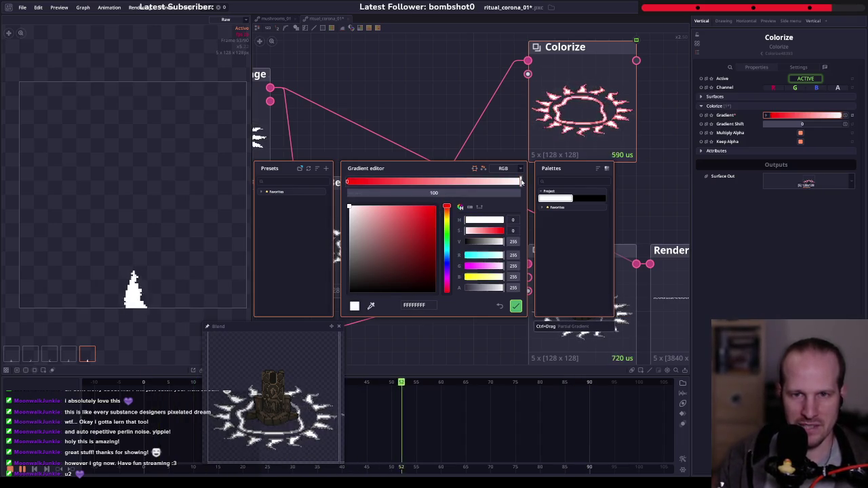
pyautogui.click(446, 215)
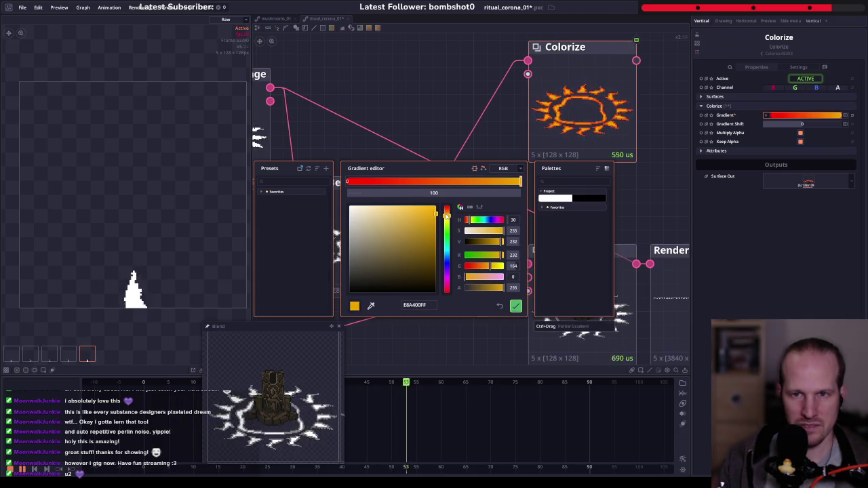
pyautogui.click(483, 168)
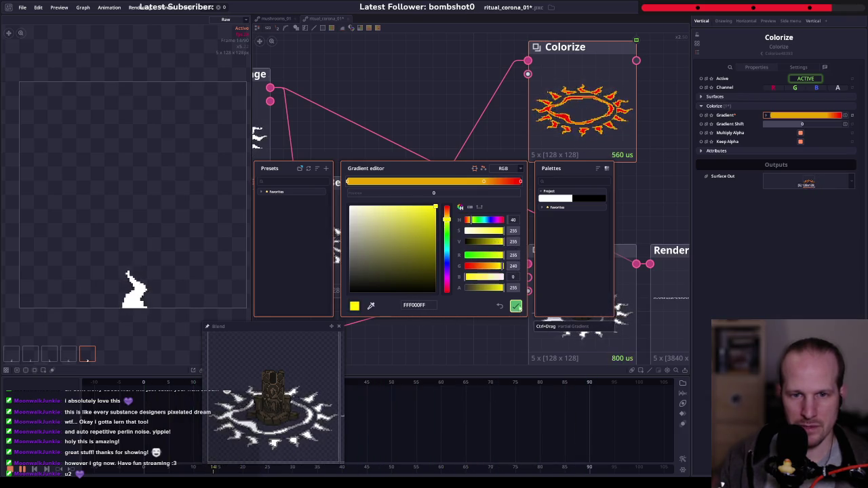
pyautogui.click(516, 307)
# - Raise the Bevel node's height to 4
pyautogui.click(319, 203)
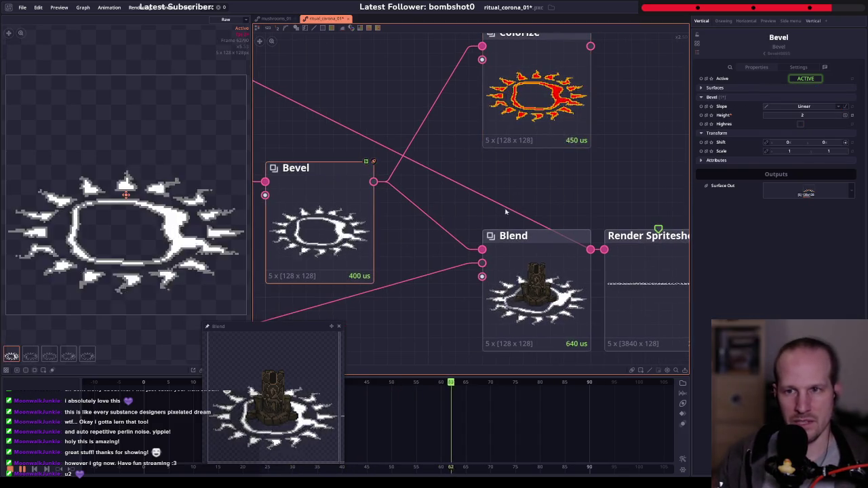
pyautogui.moveTo(818, 117); pyautogui.dragTo(824, 117)
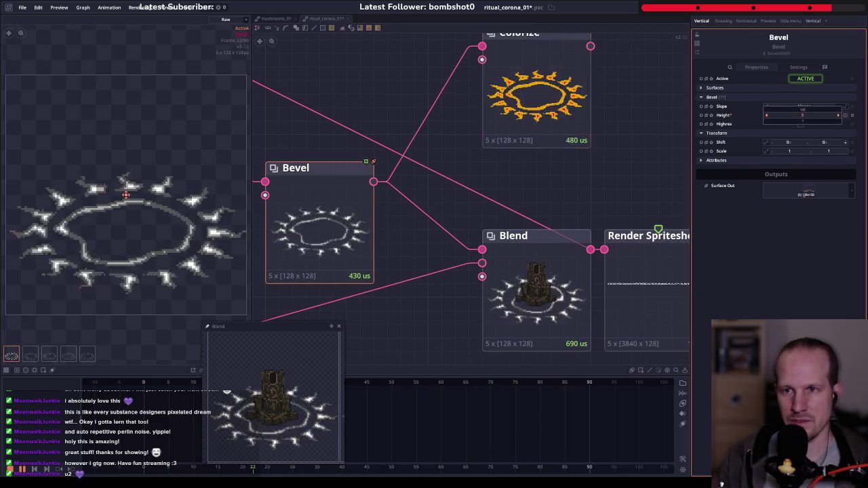
pyautogui.moveTo(823, 117); pyautogui.dragTo(823, 118)
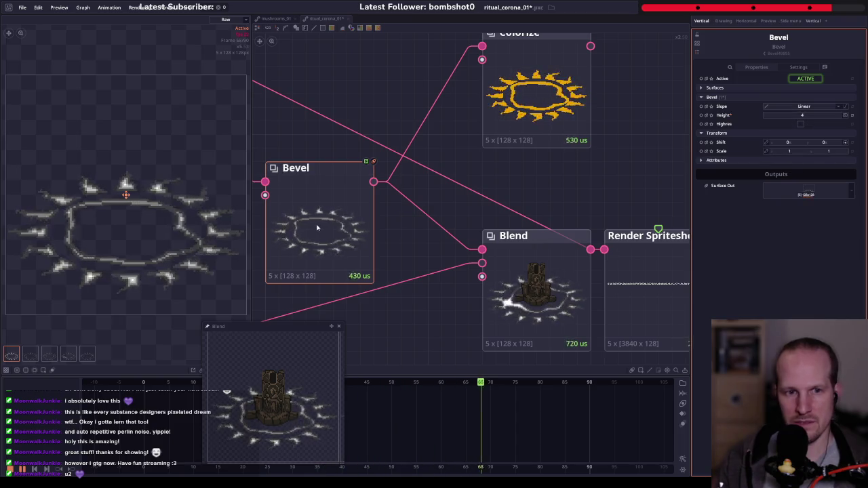
# - Adjust the Colorize gradient's white and red stops to give the spikes hot highlights
pyautogui.click(552, 91)
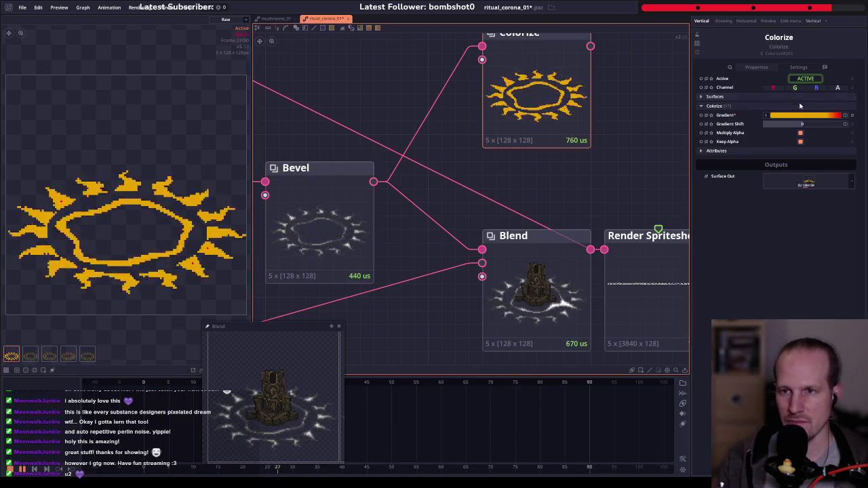
pyautogui.click(800, 116)
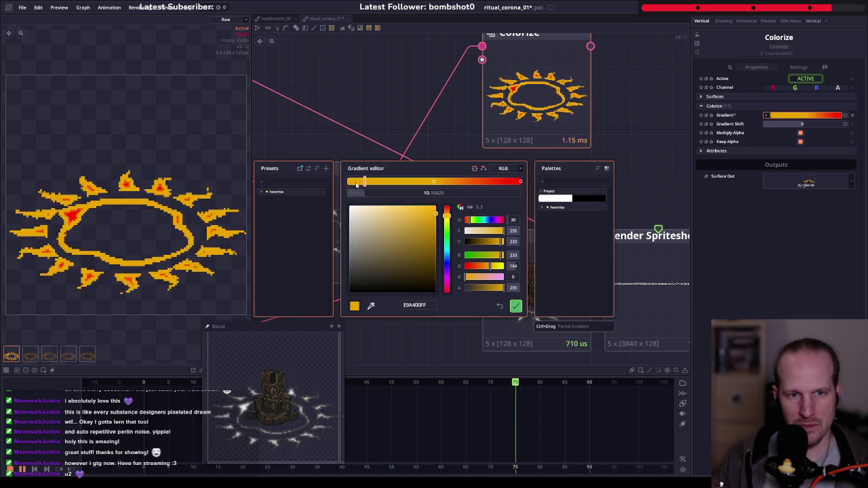
pyautogui.click(520, 182)
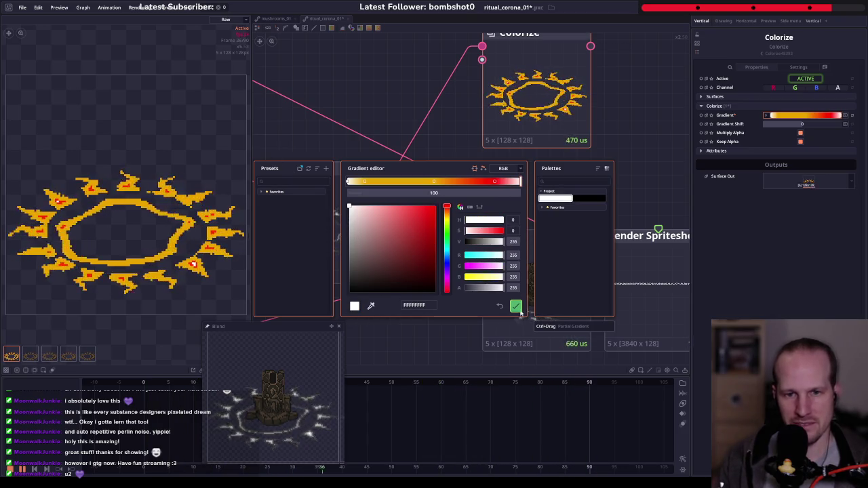
pyautogui.click(527, 263)
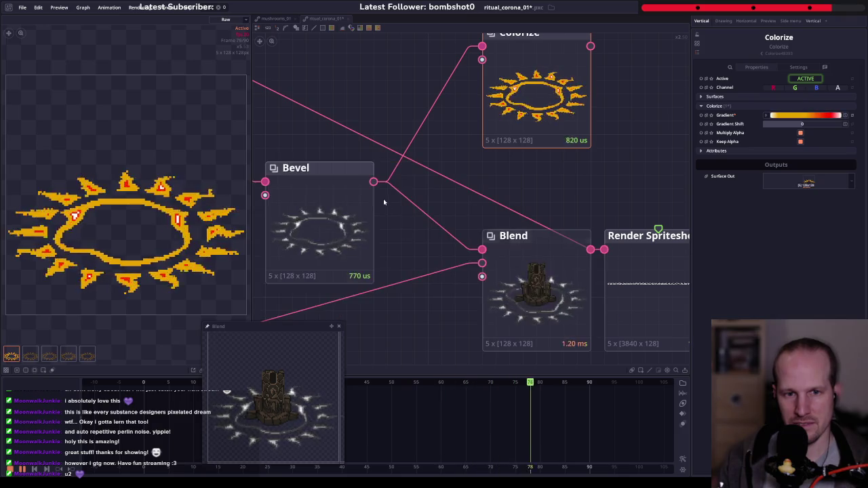
pyautogui.scroll(-2, 431, 186)
# - Insert a Blobify node after Transform Image and set its radius to 8
pyautogui.moveTo(413, 177); pyautogui.dragTo(268, 292)
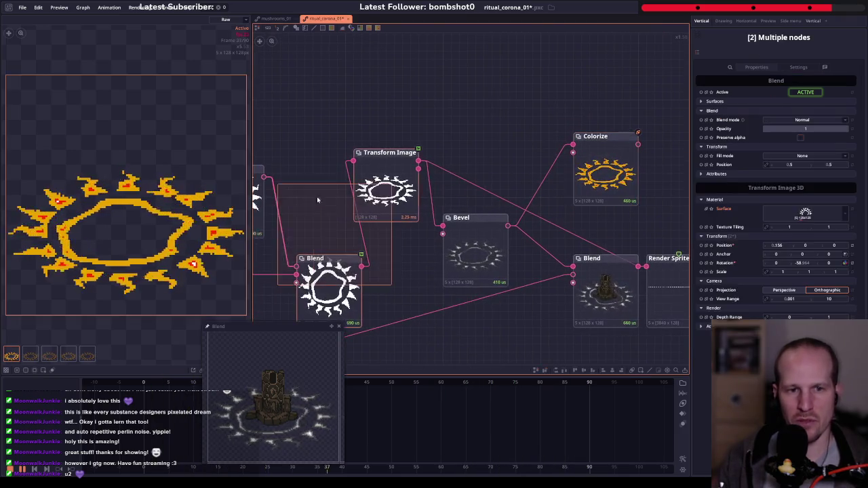
pyautogui.moveTo(387, 196); pyautogui.dragTo(354, 197)
pyautogui.click(392, 247)
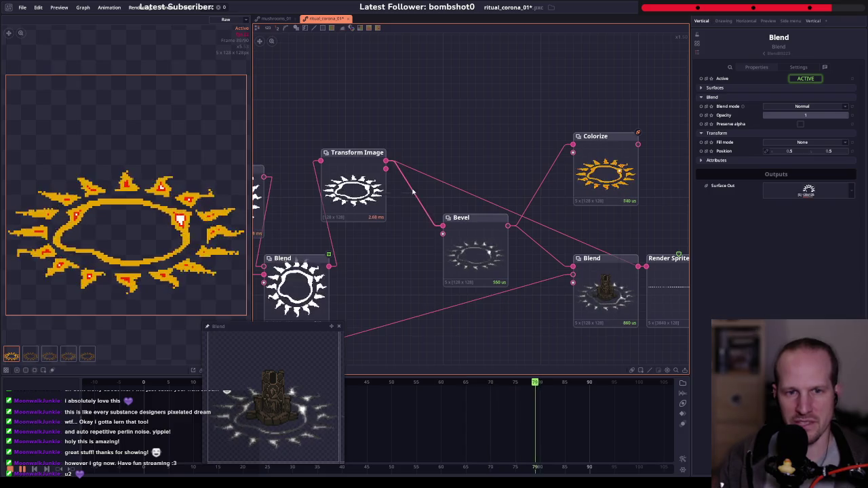
pyautogui.rightClick(412, 192)
pyautogui.write('bloby')
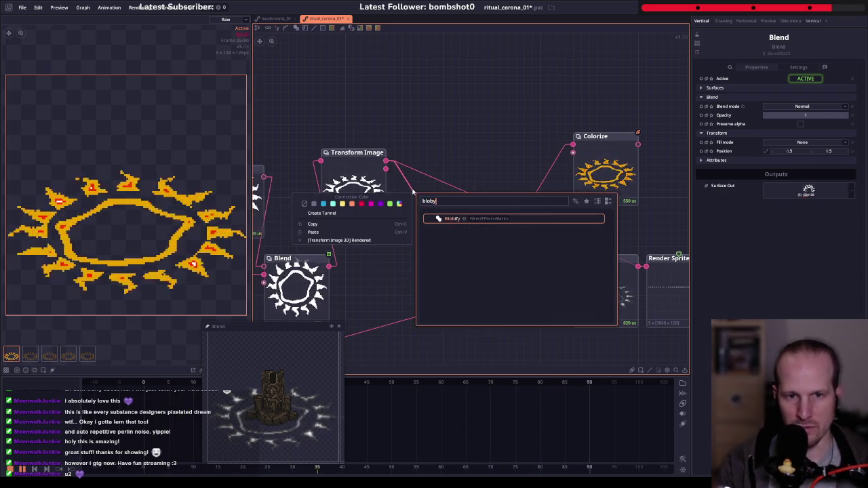
pyautogui.press('Return')
pyautogui.moveTo(407, 184); pyautogui.dragTo(432, 71)
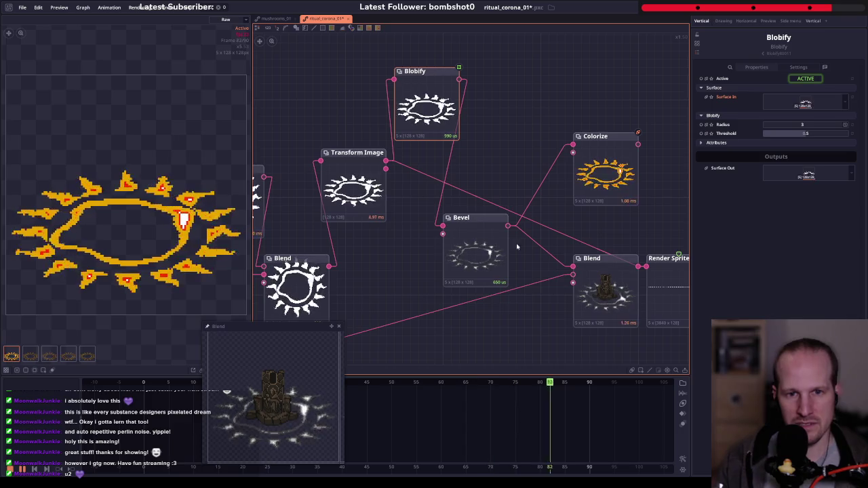
pyautogui.moveTo(484, 139); pyautogui.dragTo(477, 145)
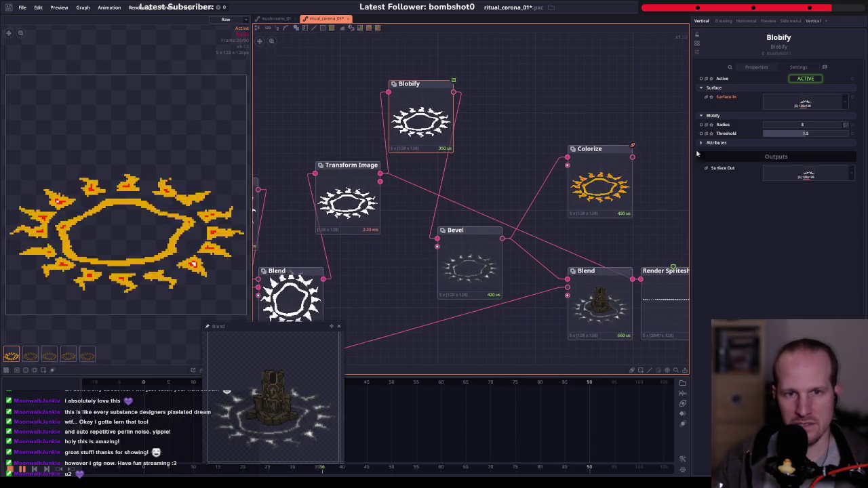
pyautogui.click(805, 127)
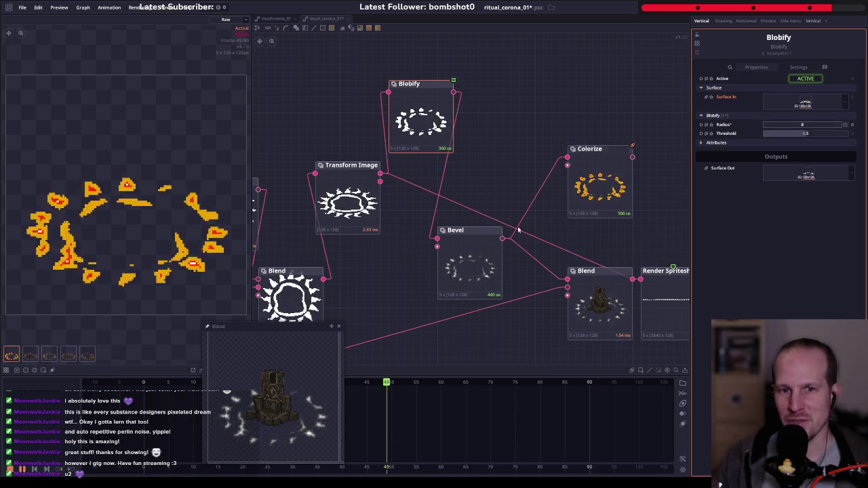
# - Combine Blobify and Transform Image with a new Blend node, removing an accidentally pasted 3D Scene
pyautogui.moveTo(448, 263); pyautogui.dragTo(481, 254)
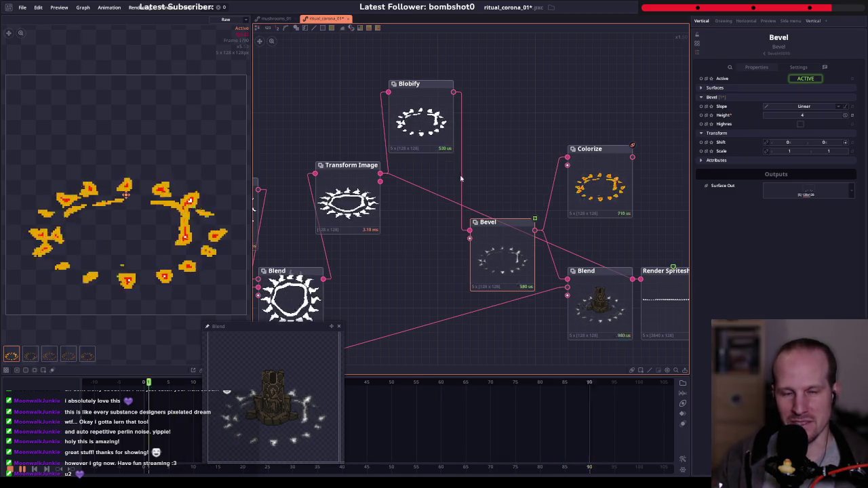
pyautogui.click(441, 142)
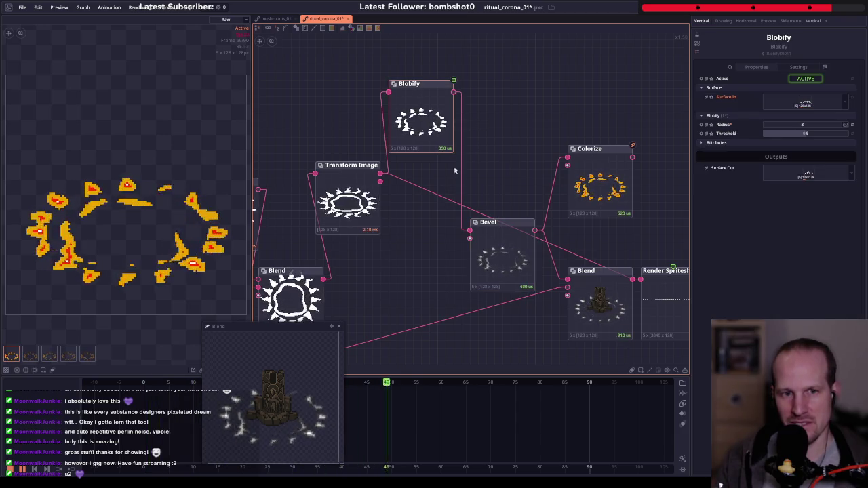
pyautogui.keyDown('shift'); pyautogui.click(347, 197); pyautogui.keyUp('shift')
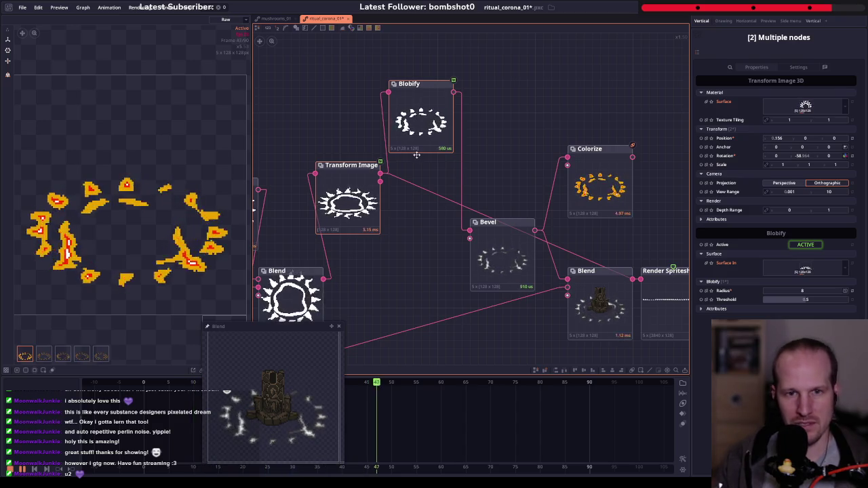
pyautogui.hotkey('ctrl', 'v')
pyautogui.moveTo(504, 123); pyautogui.dragTo(495, 149)
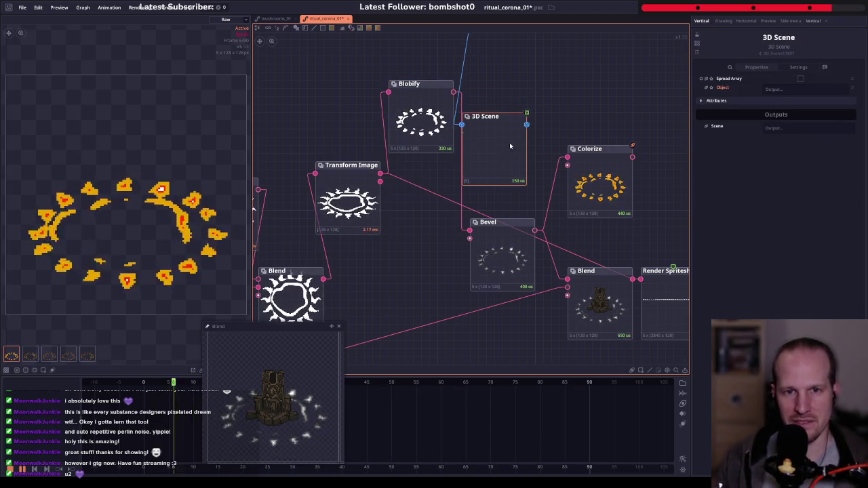
pyautogui.press('Delete')
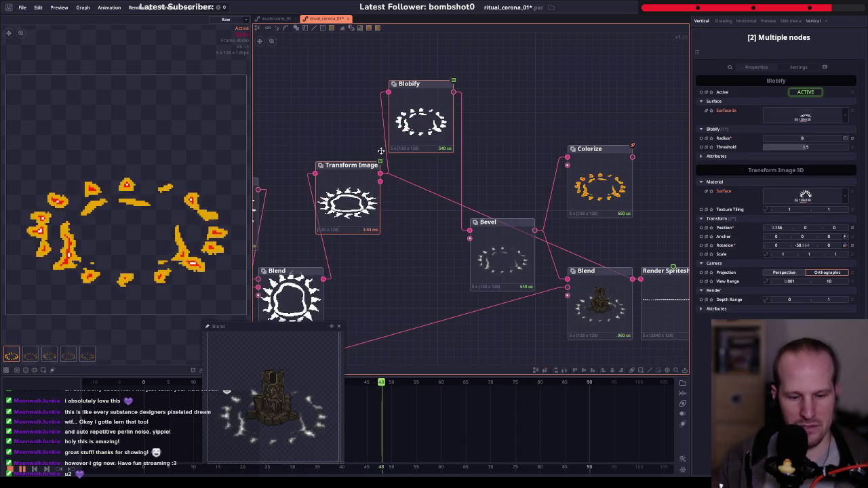
pyautogui.hotkey('ctrl', 'b')
# - Place the new Blend beside Blobify and lower Blobify's threshold to 0.24
pyautogui.moveTo(381, 151); pyautogui.dragTo(501, 129)
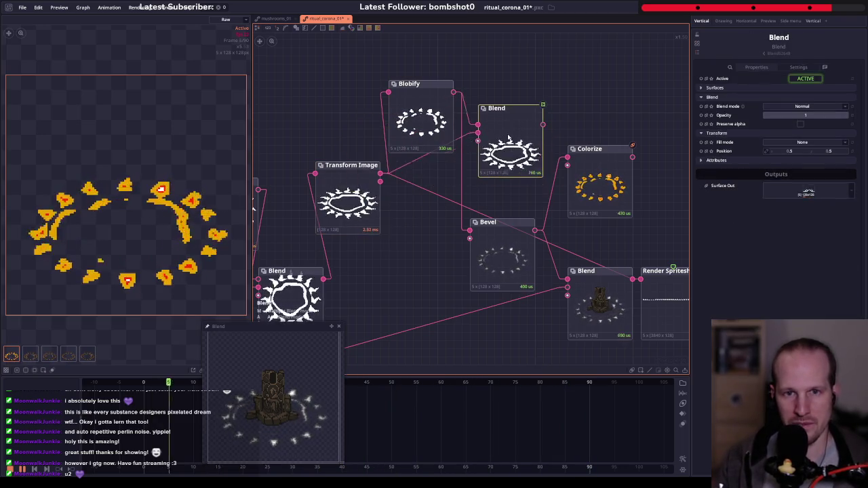
pyautogui.scroll(2, 500, 183)
pyautogui.scroll(2, 407, 217)
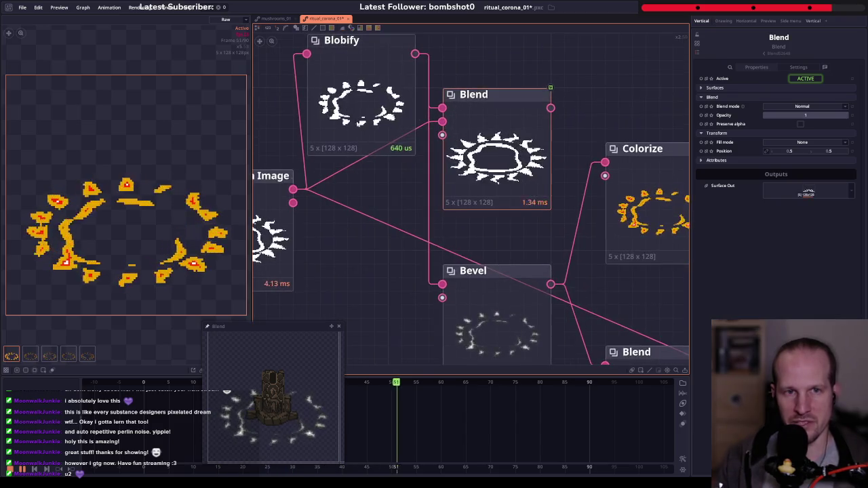
pyautogui.scroll(-2, 380, 231)
pyautogui.moveTo(403, 227); pyautogui.dragTo(356, 240)
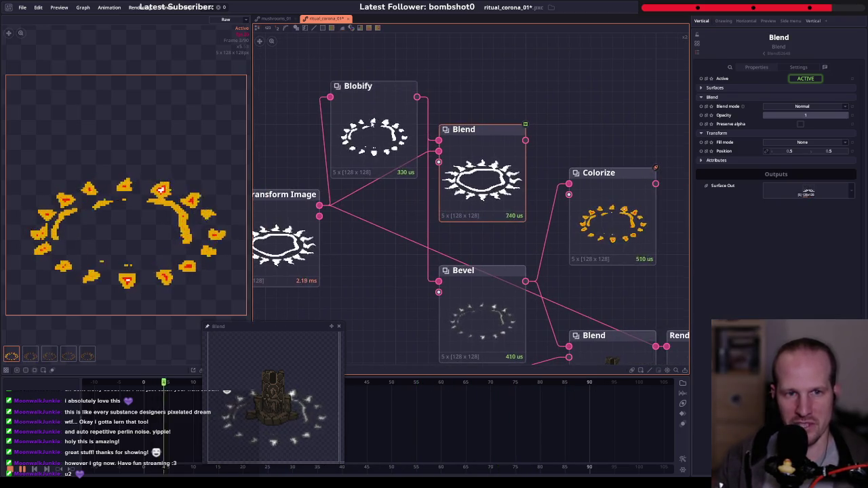
pyautogui.click(373, 129)
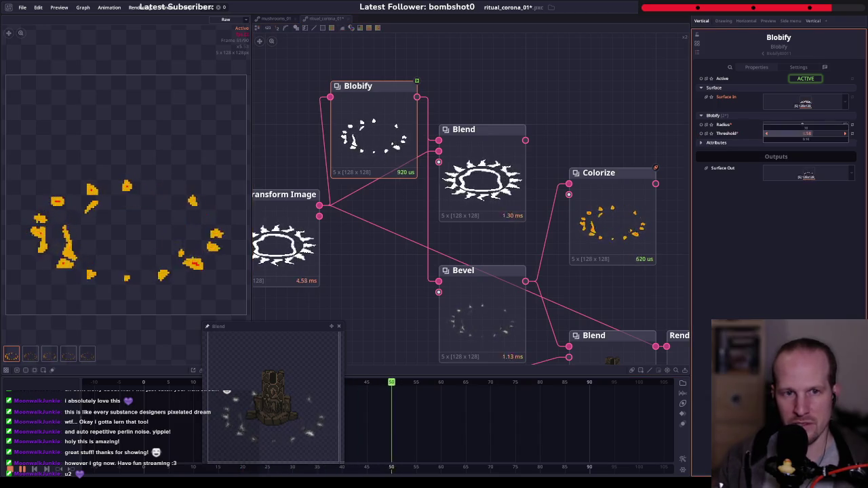
pyautogui.moveTo(803, 133); pyautogui.dragTo(787, 134)
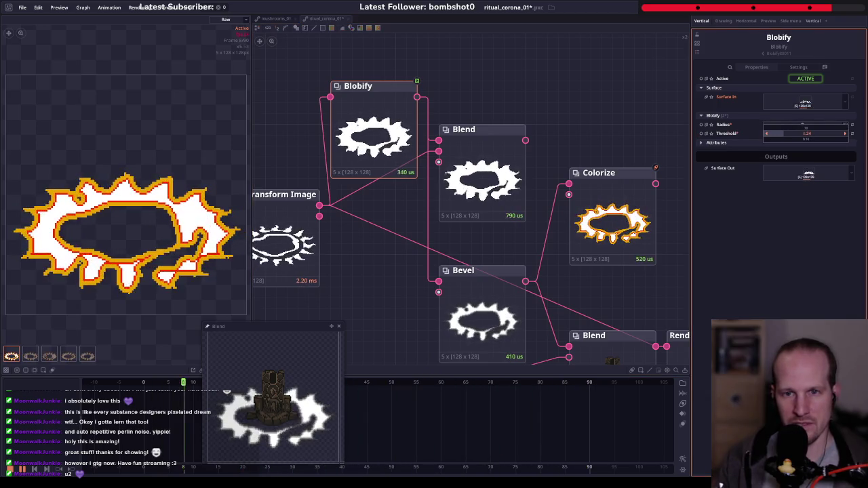
pyautogui.moveTo(506, 241); pyautogui.dragTo(510, 195)
# - Try Bevel height 4, then box-select the Colorize and Bevel nodes
pyautogui.moveTo(510, 102); pyautogui.dragTo(488, 114)
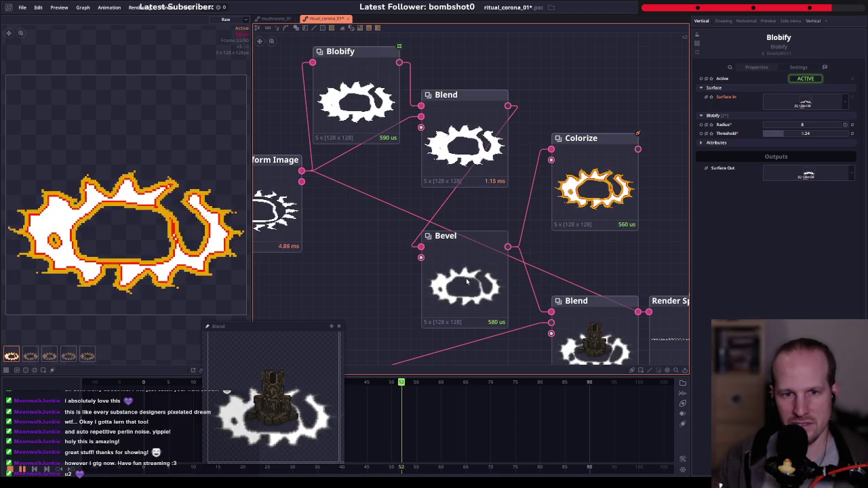
pyautogui.click(461, 237)
pyautogui.click(803, 115)
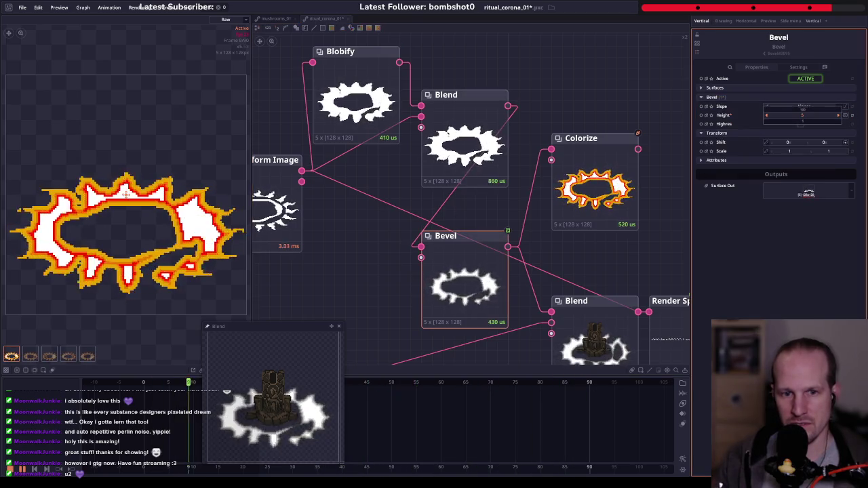
pyautogui.moveTo(803, 116); pyautogui.dragTo(803, 116)
pyautogui.scroll(-2, 491, 170)
pyautogui.moveTo(491, 170); pyautogui.dragTo(602, 194)
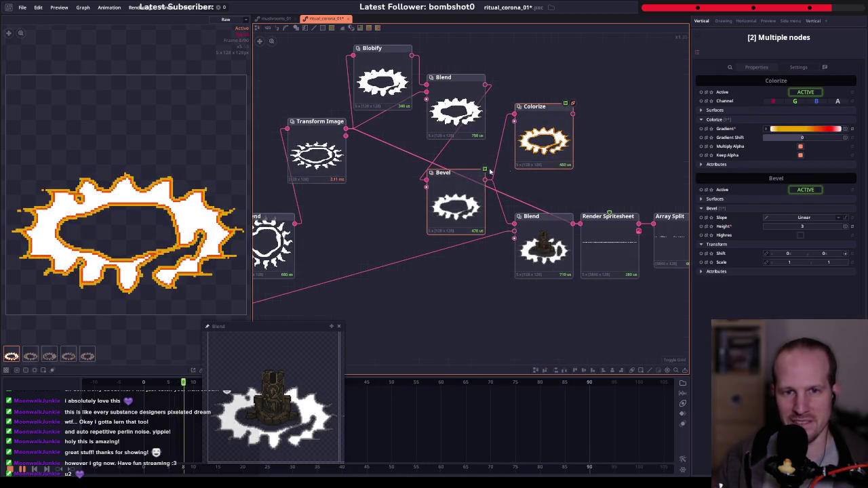
# - Delete the Colorize and Bevel nodes, keeping connections, and inspect the transformed ring
pyautogui.press('Delete')
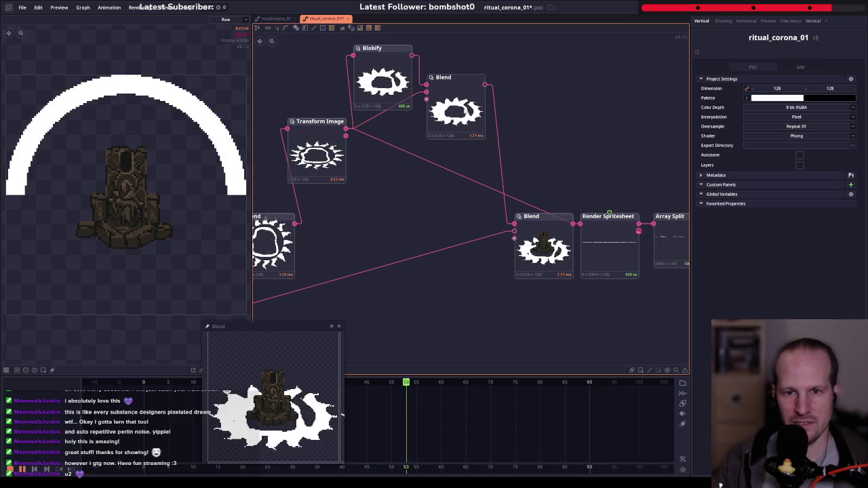
pyautogui.click(455, 112)
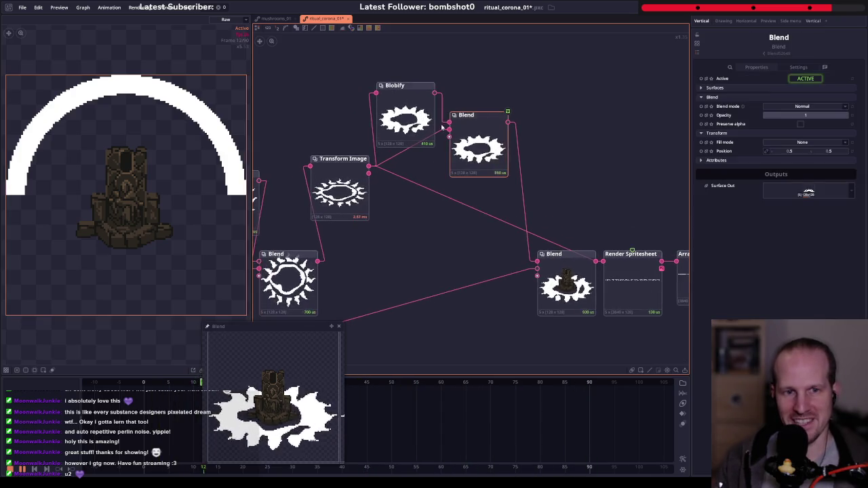
pyautogui.scroll(1, 338, 192)
pyautogui.click(338, 192)
pyautogui.click(479, 149)
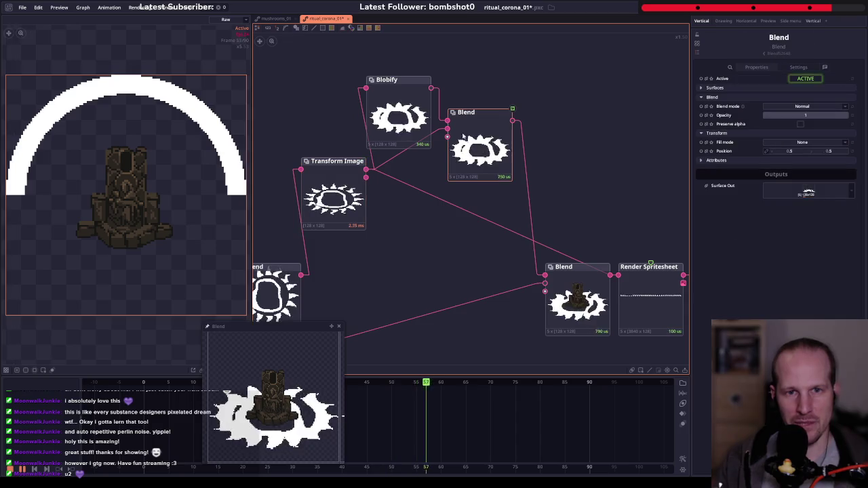
pyautogui.click(325, 196)
# - Set the upper Blend node's blend mode to Overlay
pyautogui.click(473, 131)
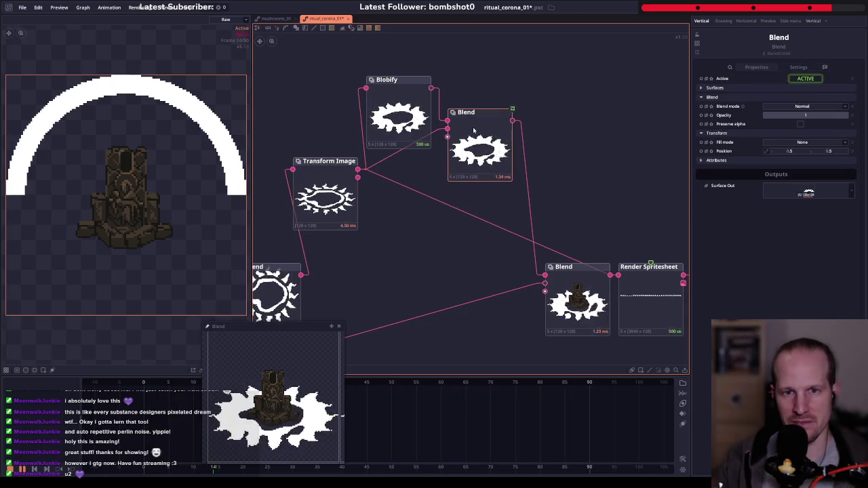
pyautogui.click(810, 107)
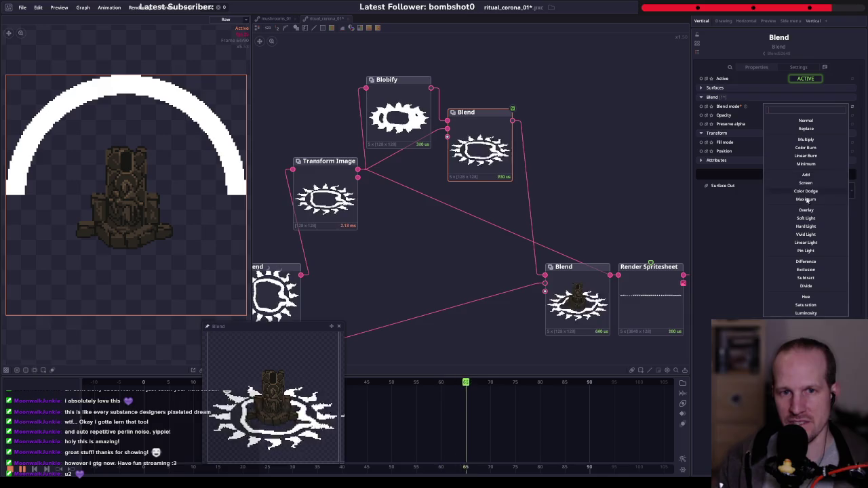
pyautogui.click(806, 210)
pyautogui.click(809, 106)
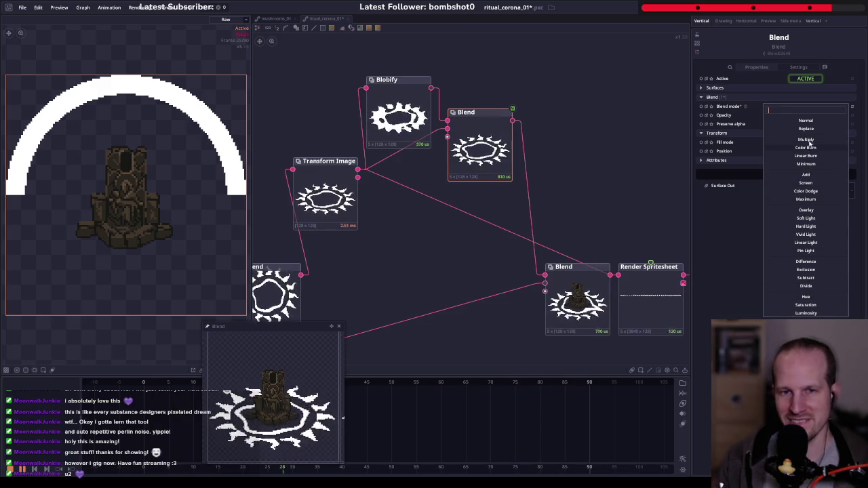
pyautogui.click(396, 207)
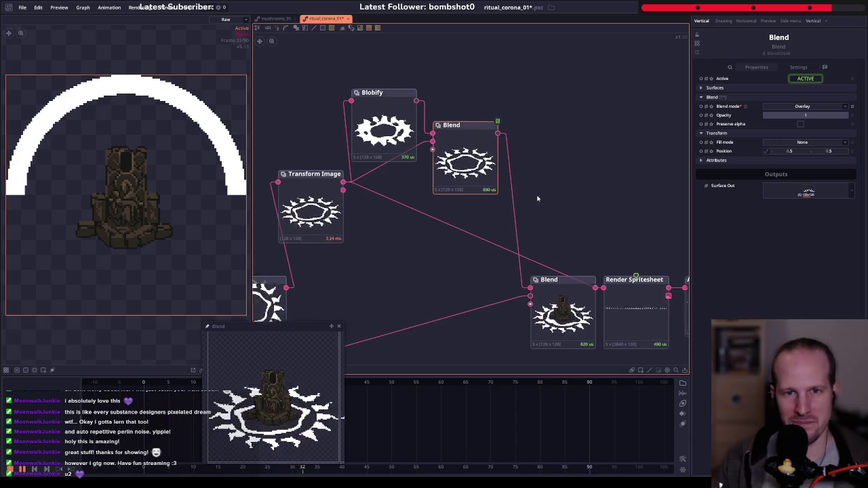
# - Reposition the upper Blend node and preview its output in the main view
pyautogui.moveTo(531, 167); pyautogui.dragTo(505, 187)
pyautogui.click(377, 146)
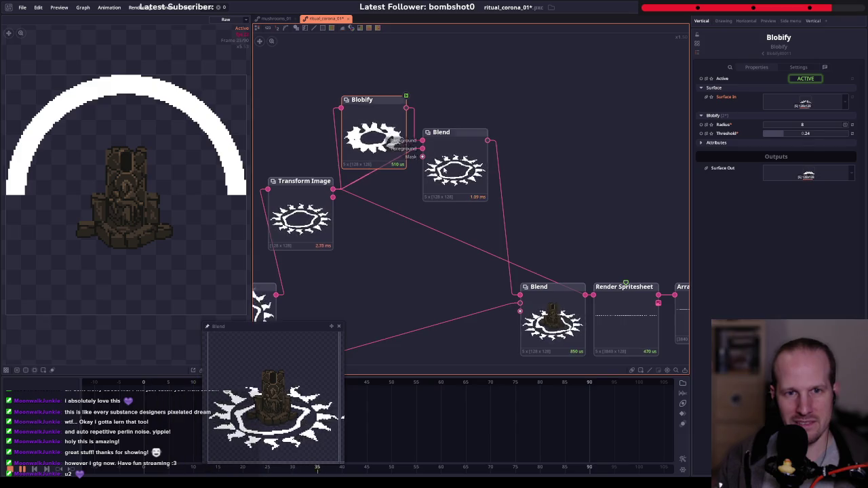
pyautogui.moveTo(444, 171)
pyautogui.mouseDown()
pyautogui.moveTo(487, 187)
pyautogui.moveTo(467, 207)
pyautogui.moveTo(451, 201)
pyautogui.moveTo(453, 212)
pyautogui.mouseUp()
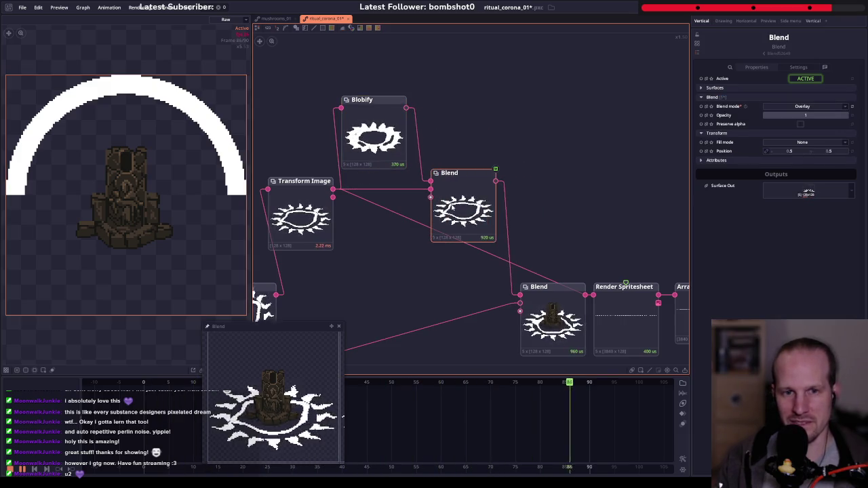
pyautogui.click(454, 188)
pyautogui.click(375, 139)
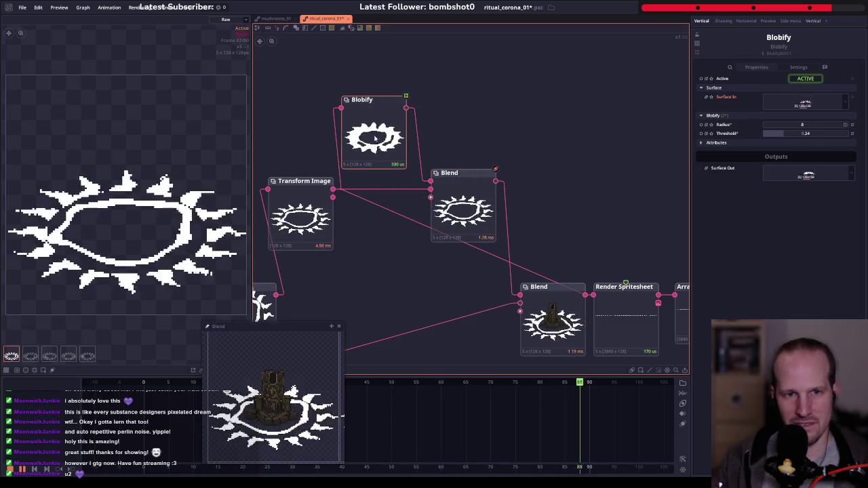
# - Add a Smear node after Blobify with direction 90
pyautogui.rightClick(420, 124)
pyautogui.write('smear')
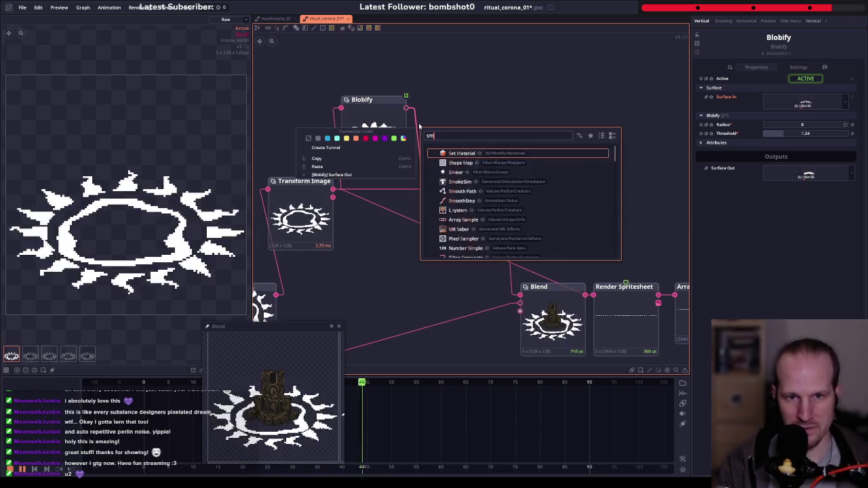
pyautogui.press('Return')
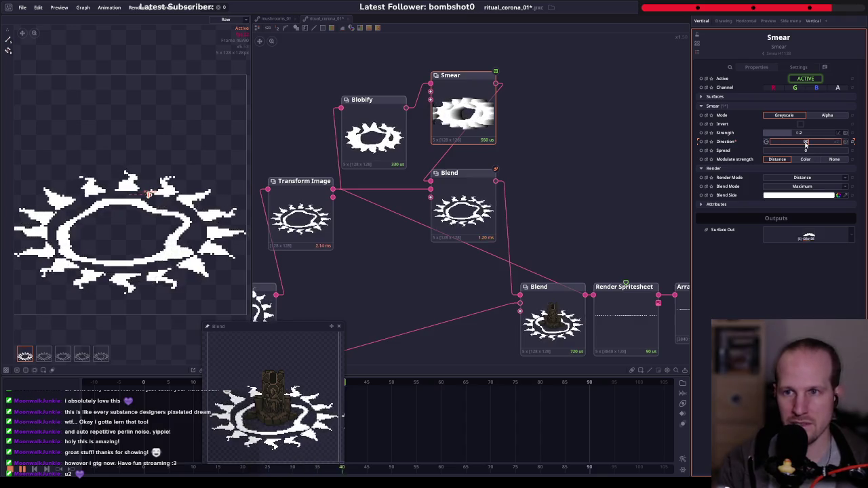
pyautogui.press('Return')
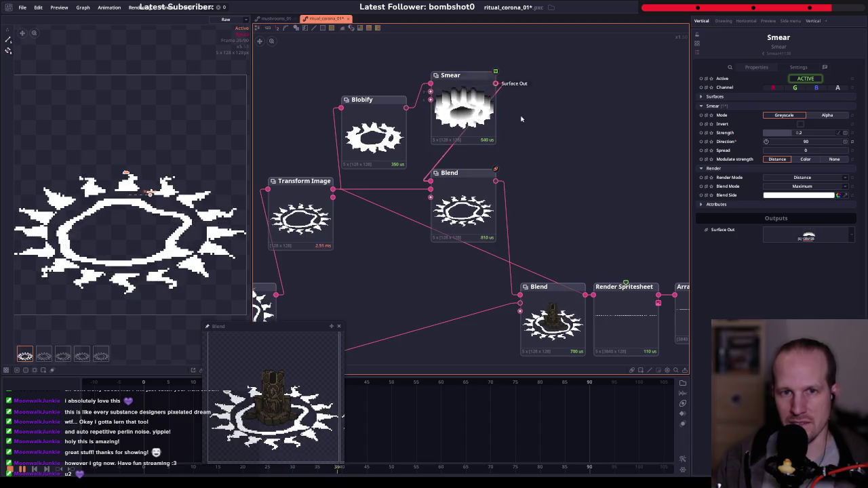
pyautogui.moveTo(496, 83); pyautogui.dragTo(535, 129)
# - Add Grey to Alpha after Smear, wire it into the Blend, and set the mode to Normal
pyautogui.write('grey')
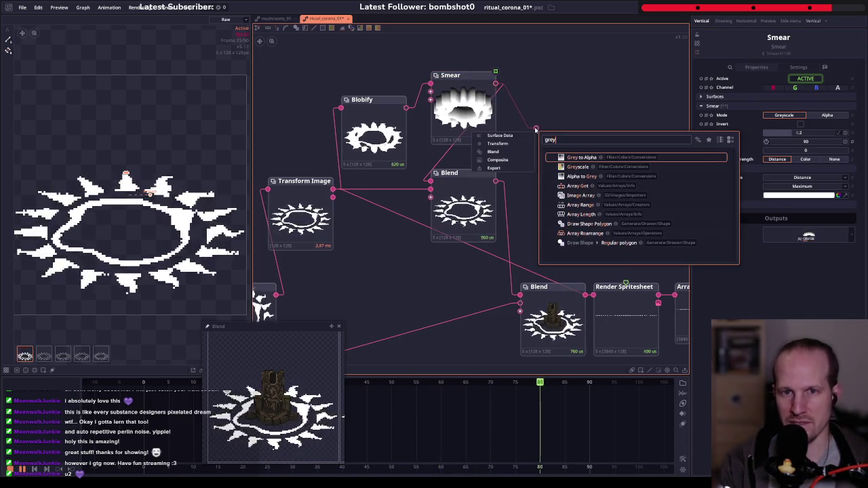
pyautogui.press('Return')
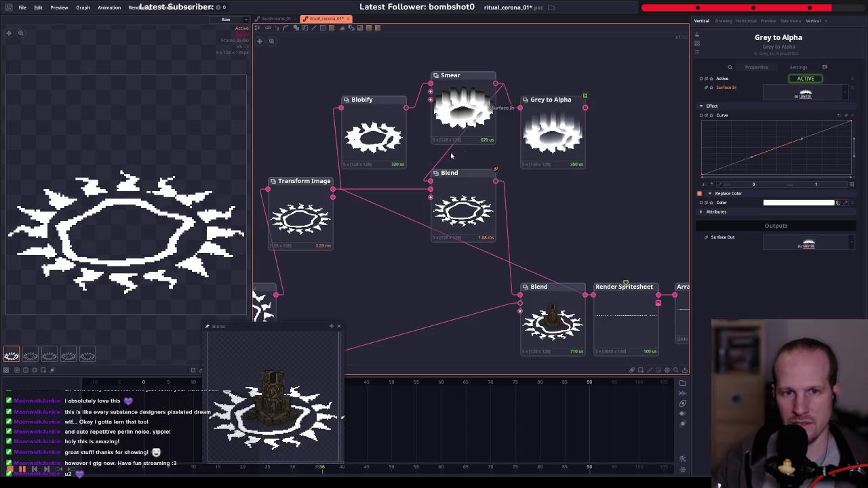
pyautogui.moveTo(451, 156); pyautogui.dragTo(585, 107)
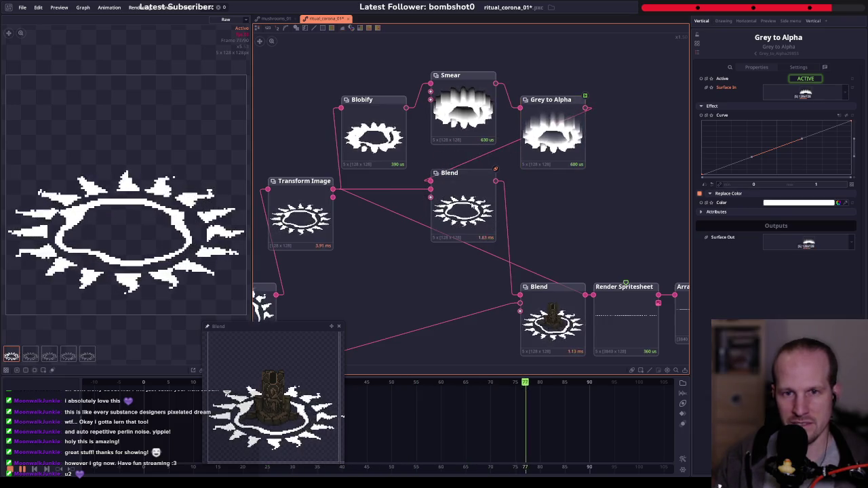
pyautogui.moveTo(472, 207); pyautogui.dragTo(635, 215)
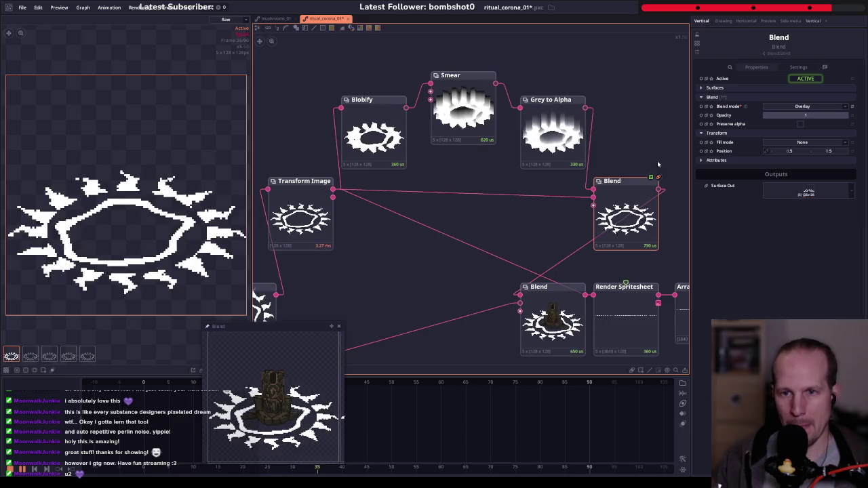
pyautogui.click(807, 109)
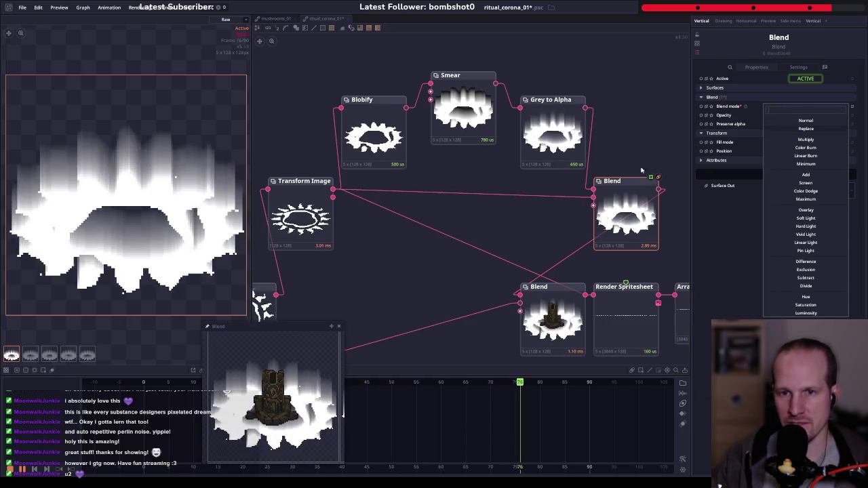
pyautogui.click(806, 120)
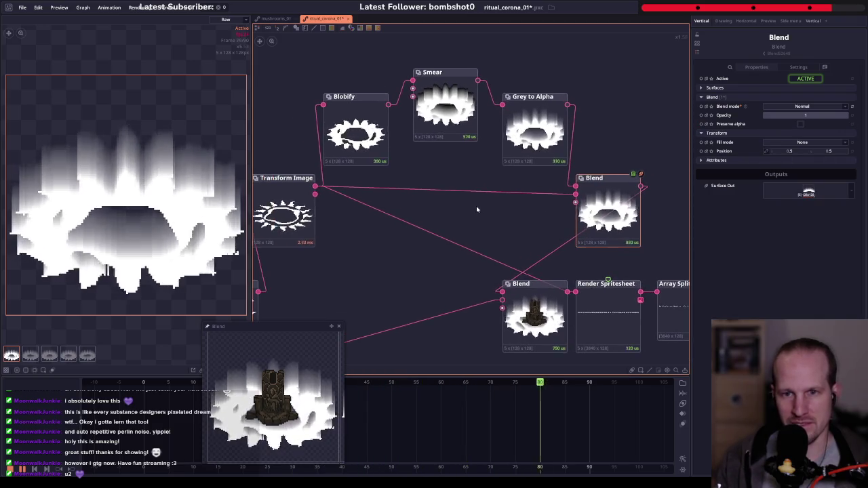
pyautogui.click(804, 106)
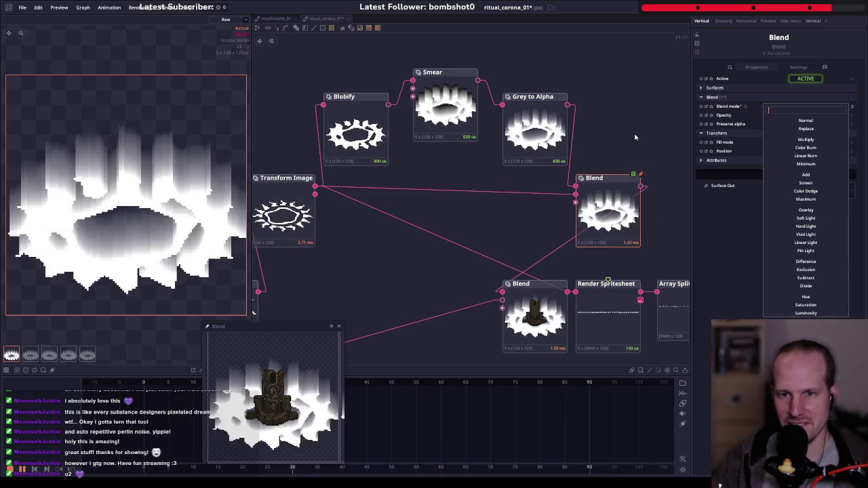
pyautogui.moveTo(634, 137)
pyautogui.mouseDown()
pyautogui.moveTo(588, 142)
pyautogui.moveTo(620, 151)
pyautogui.mouseUp()
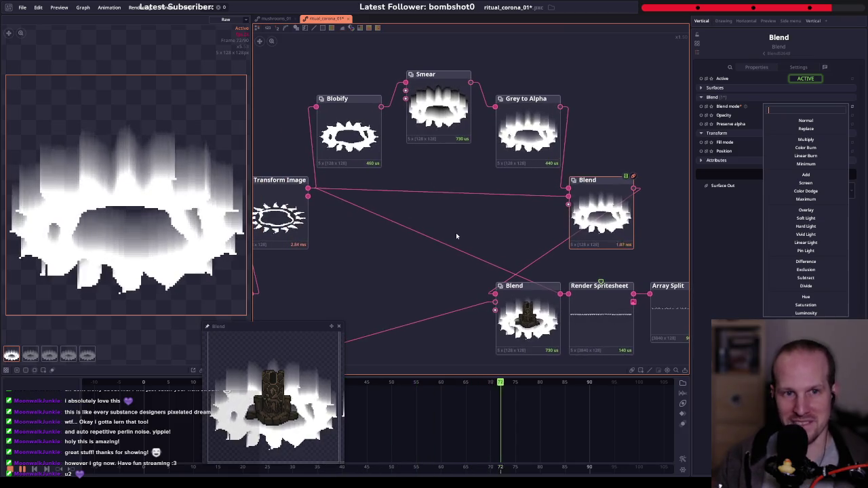
pyautogui.moveTo(456, 236); pyautogui.dragTo(522, 235)
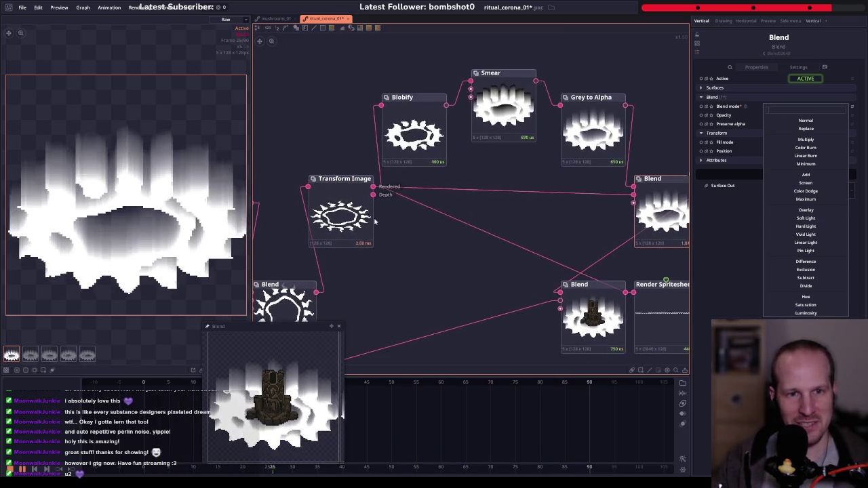
pyautogui.press('Escape')
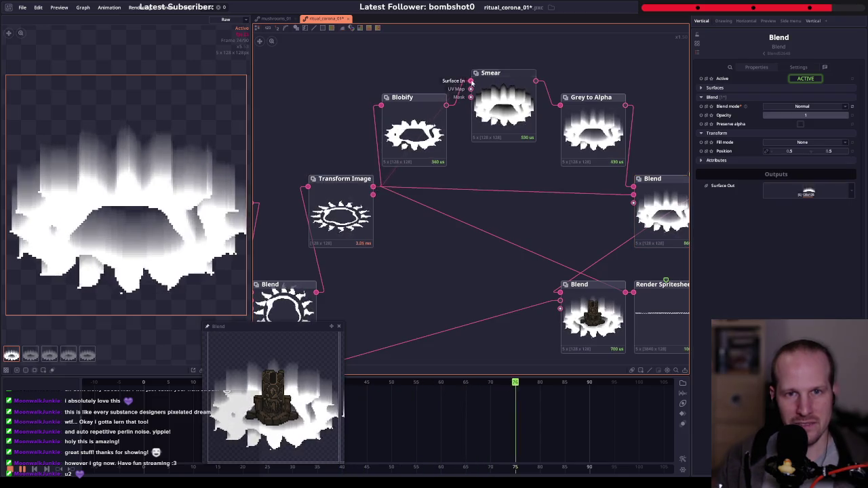
pyautogui.moveTo(562, 185); pyautogui.dragTo(458, 177)
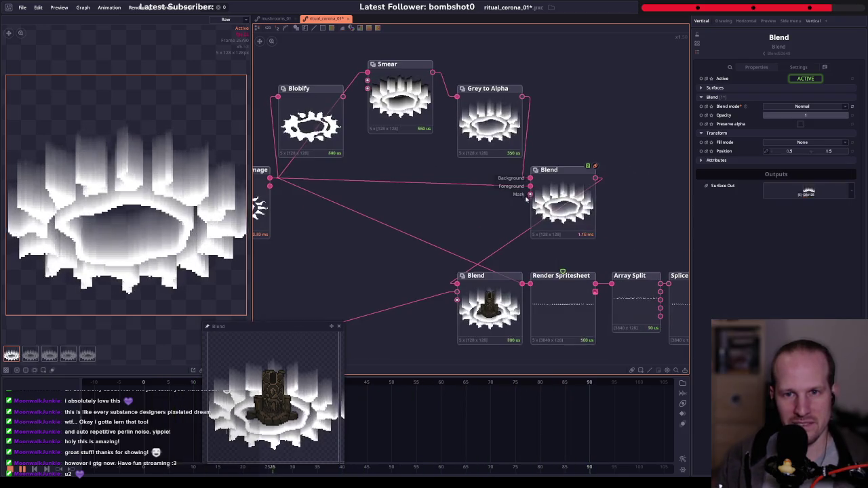
pyautogui.moveTo(525, 280); pyautogui.dragTo(536, 224)
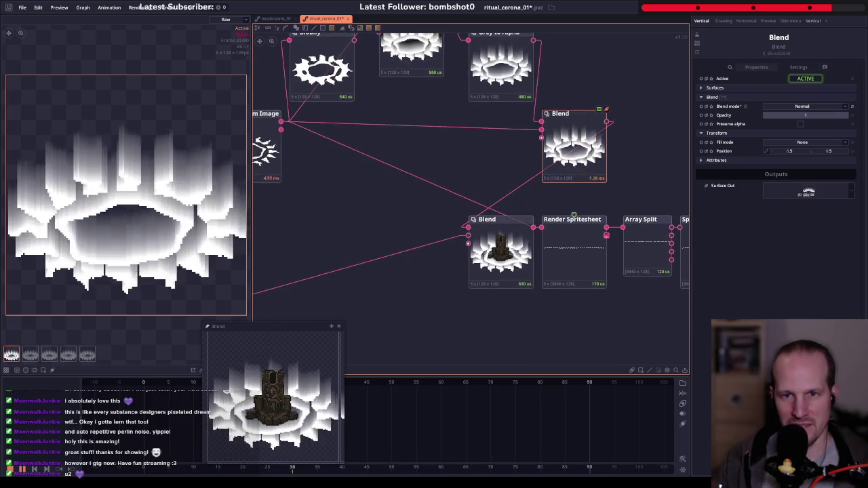
pyautogui.moveTo(432, 158); pyautogui.dragTo(477, 189)
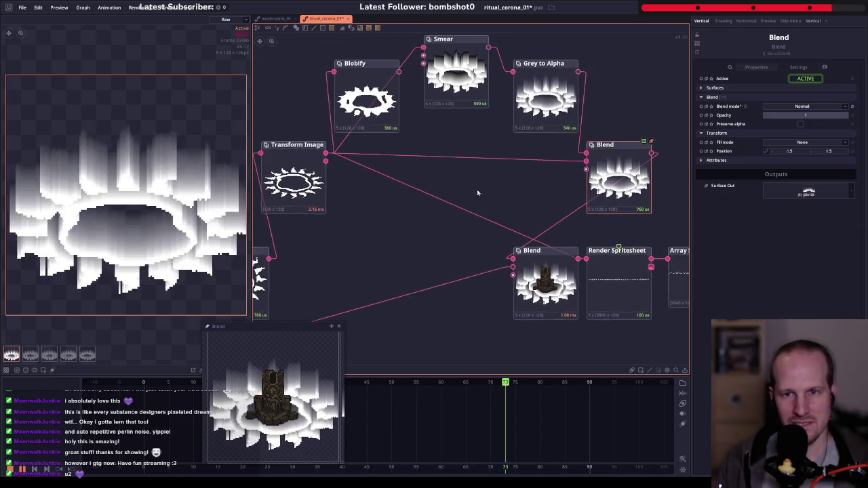
pyautogui.press('f')
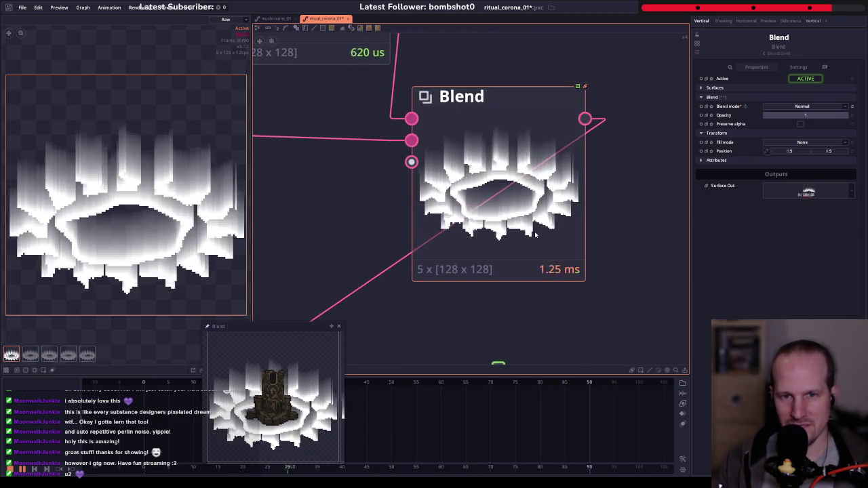
pyautogui.scroll(-3, 535, 234)
pyautogui.click(407, 87)
pyautogui.moveTo(401, 169)
pyautogui.mouseDown()
pyautogui.moveTo(478, 179)
pyautogui.moveTo(441, 204)
pyautogui.mouseUp()
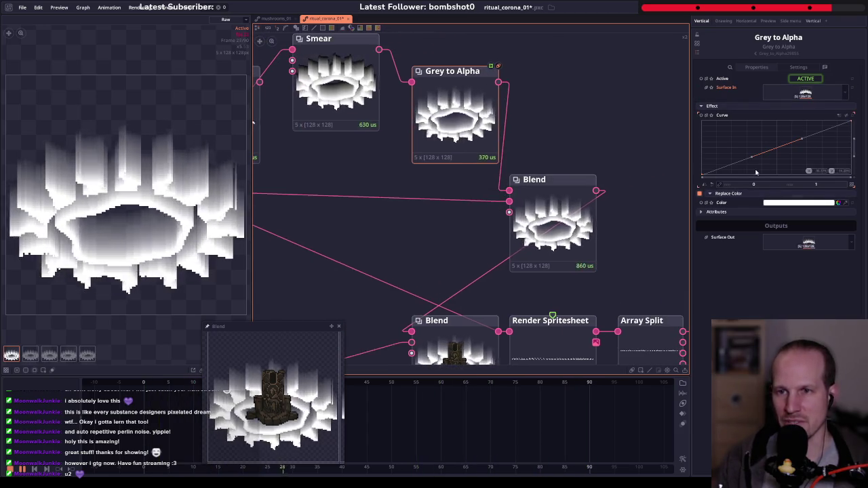
pyautogui.moveTo(752, 160)
pyautogui.mouseDown()
pyautogui.moveTo(753, 174)
pyautogui.moveTo(731, 145)
pyautogui.mouseUp()
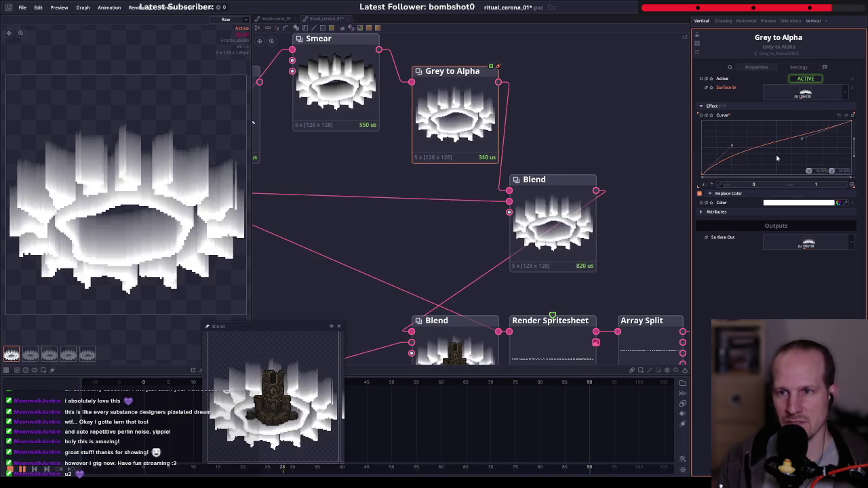
pyautogui.click(852, 116)
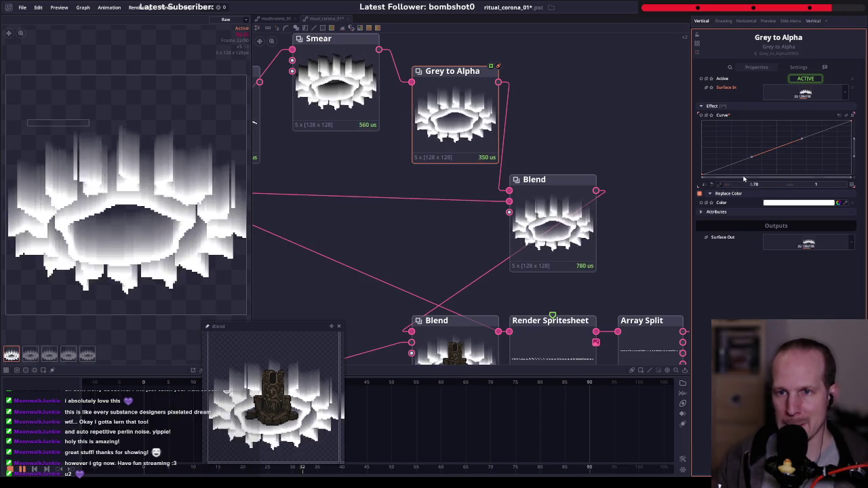
# - Set Grey to Alpha's replacement colour to a mid grey
pyautogui.click(805, 203)
pyautogui.moveTo(455, 248); pyautogui.dragTo(378, 235)
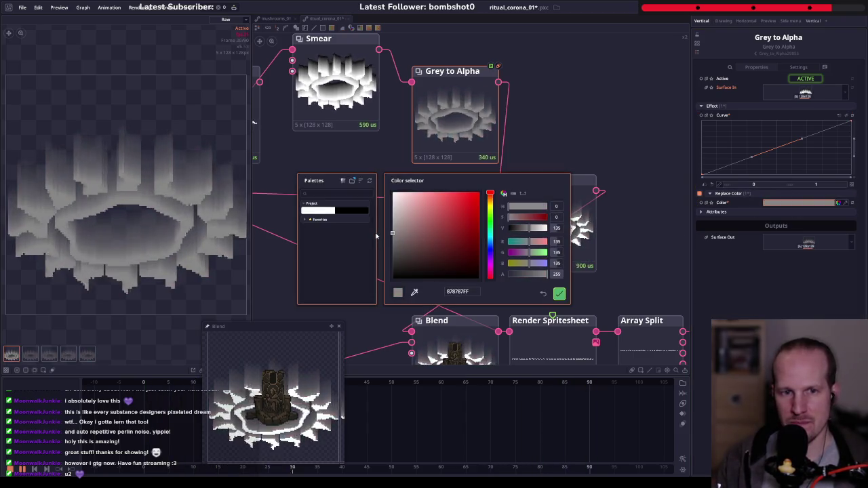
pyautogui.click(559, 293)
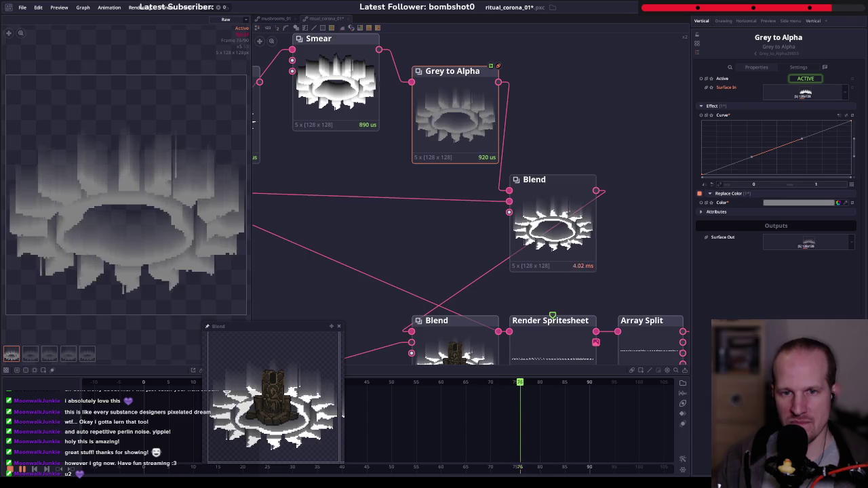
pyautogui.scroll(-2, 511, 226)
# - Compare the Blend output with the outline disconnected from Foreground, then reconnect and nudge it
pyautogui.click(511, 226)
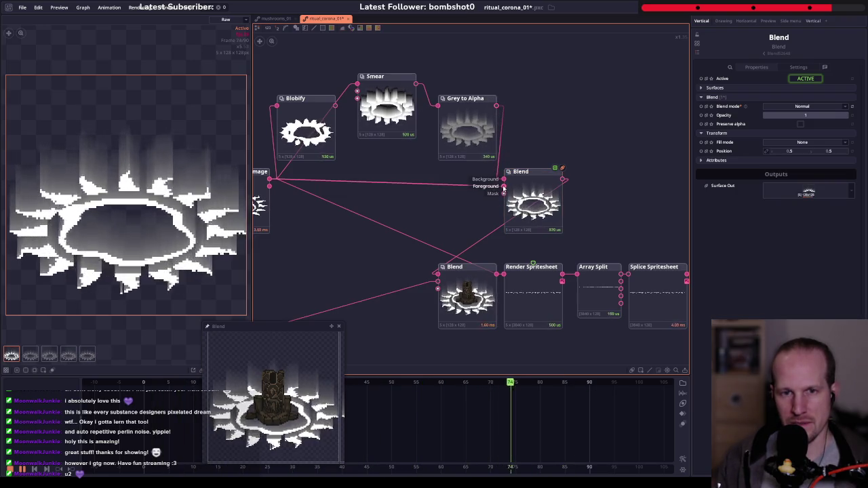
pyautogui.moveTo(503, 186); pyautogui.dragTo(503, 192)
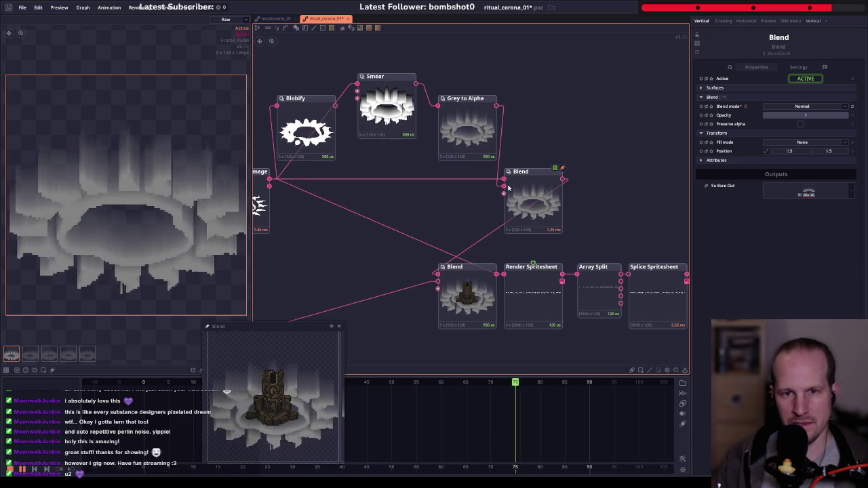
pyautogui.scroll(3, 562, 194)
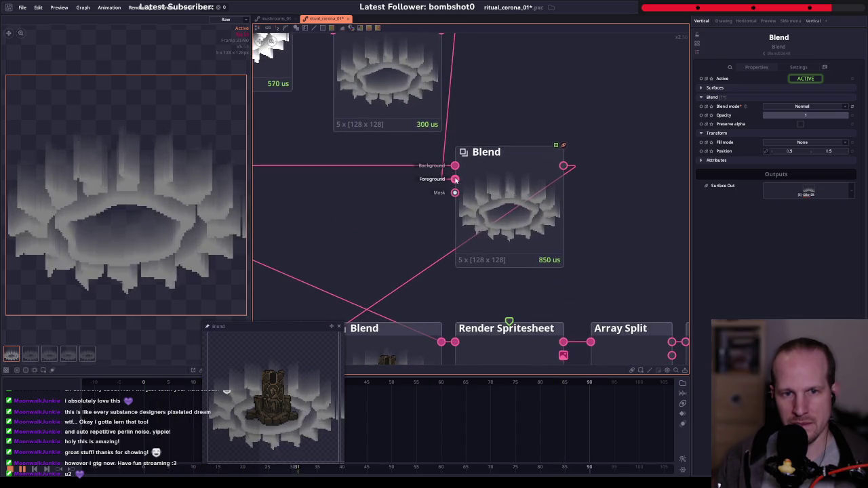
pyautogui.scroll(-4, 522, 258)
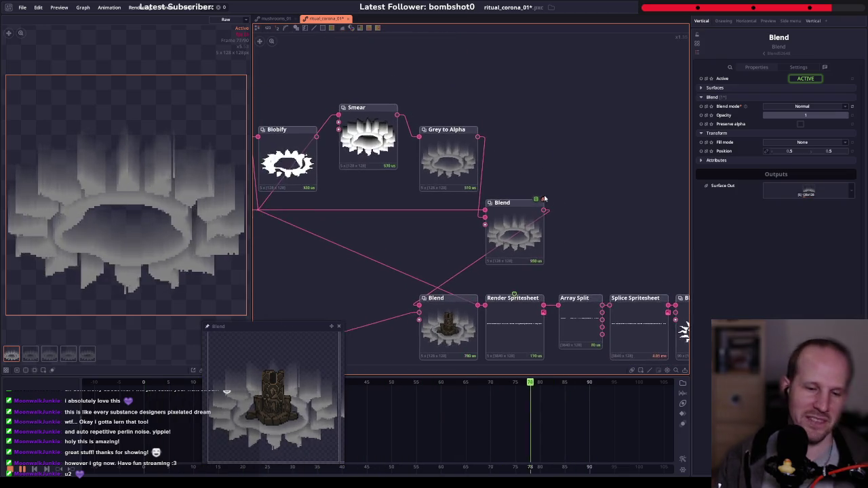
pyautogui.moveTo(501, 231); pyautogui.dragTo(509, 231)
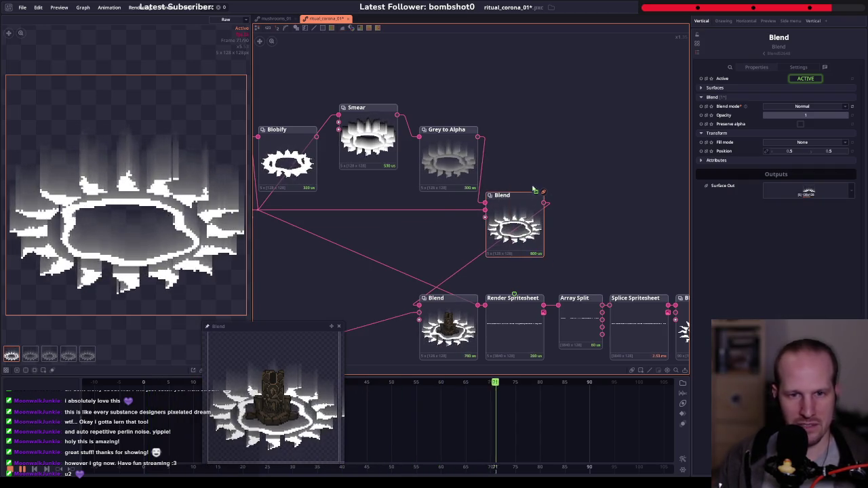
# - Insert a Composite node on the Grey to Alpha link beside it
pyautogui.click(468, 162)
pyautogui.click(302, 217)
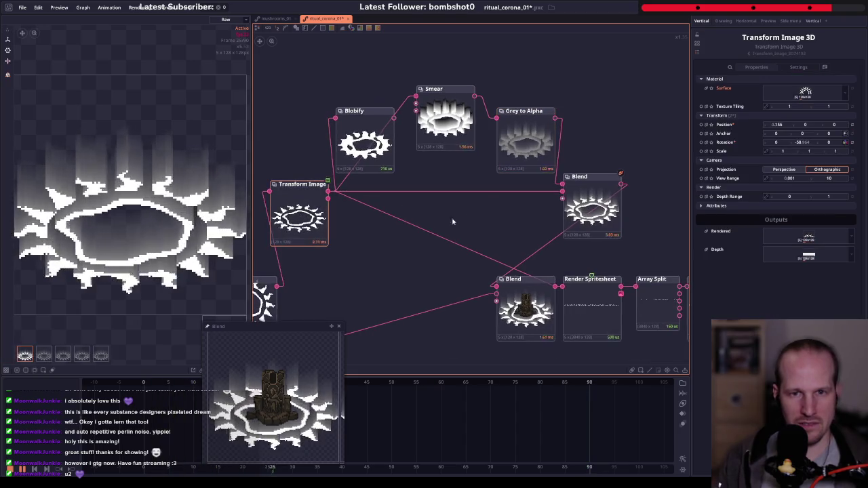
pyautogui.click(543, 157)
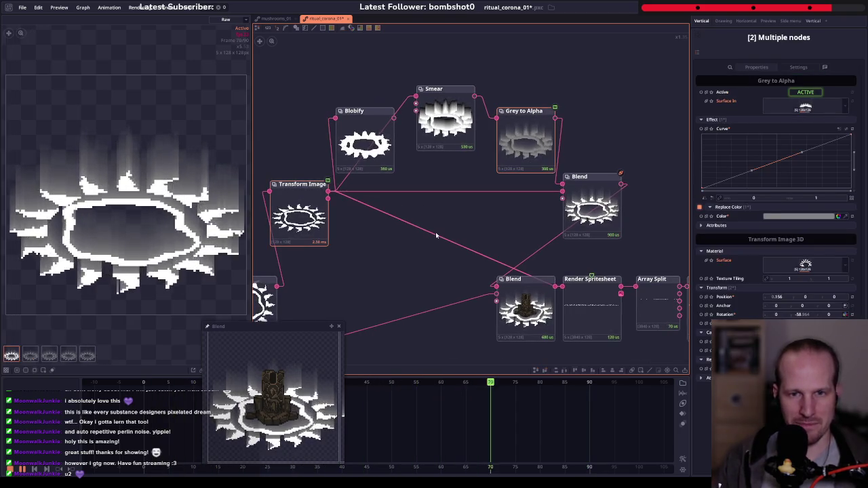
pyautogui.hotkey('ctrl', 'shift', 'b')
pyautogui.moveTo(437, 236); pyautogui.dragTo(621, 133)
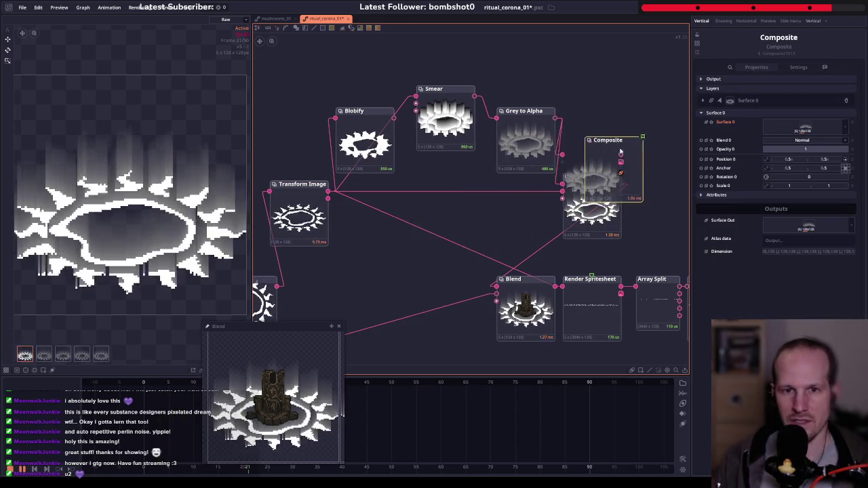
# - Feed Transform Image into Composite's Surface 1 and delete the old Blend node
pyautogui.click(476, 231)
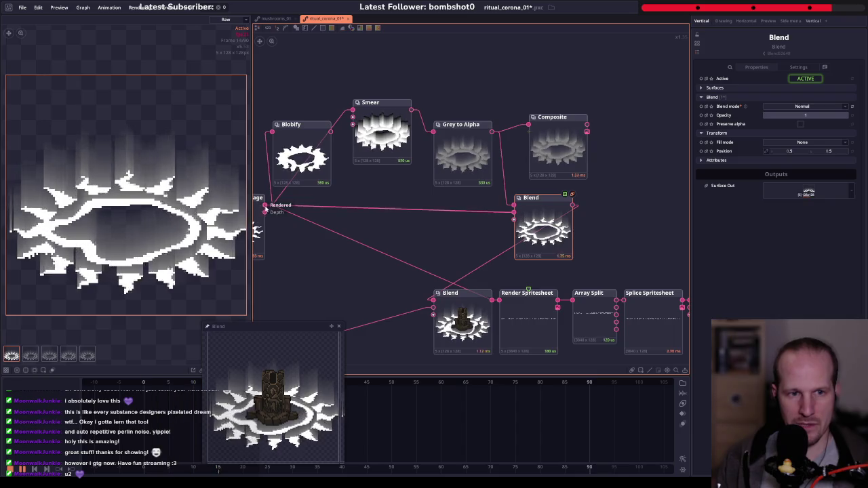
pyautogui.moveTo(265, 206); pyautogui.dragTo(528, 132)
pyautogui.click(556, 146)
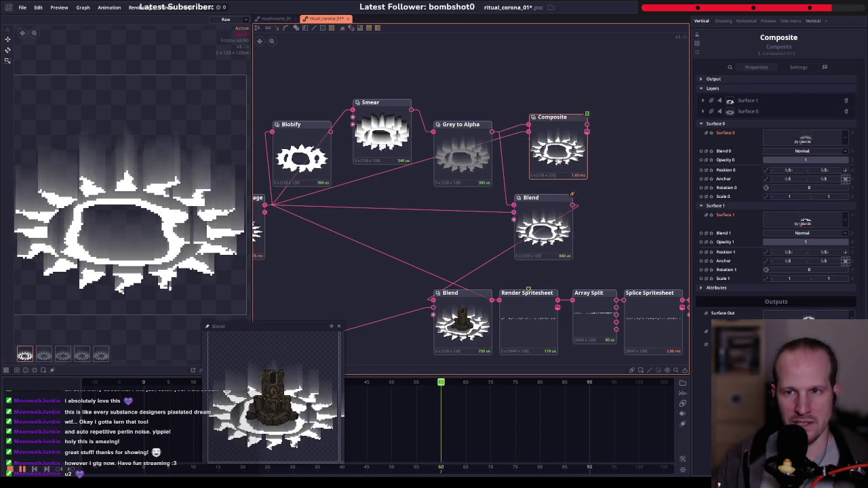
pyautogui.click(542, 204)
pyautogui.press('Delete')
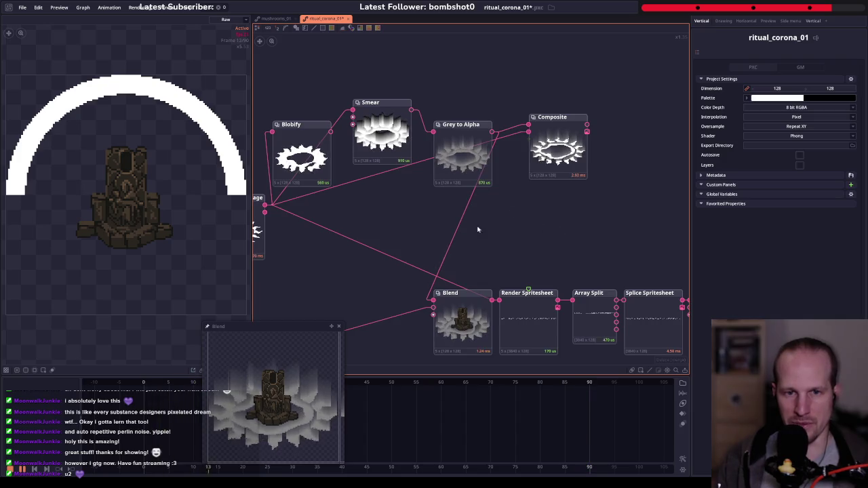
pyautogui.moveTo(563, 153); pyautogui.dragTo(563, 160)
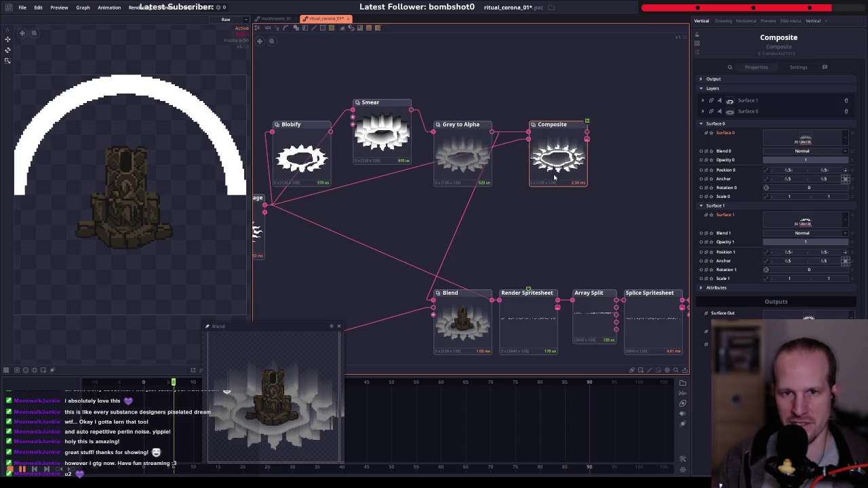
pyautogui.moveTo(555, 178); pyautogui.dragTo(582, 189)
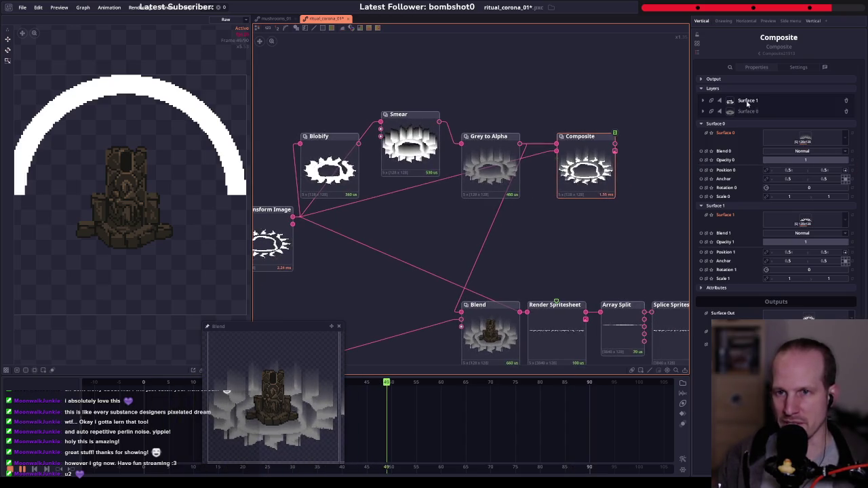
# - Set the Composite's Surface 1 outline layer to Subtract
pyautogui.moveTo(727, 101); pyautogui.dragTo(748, 114)
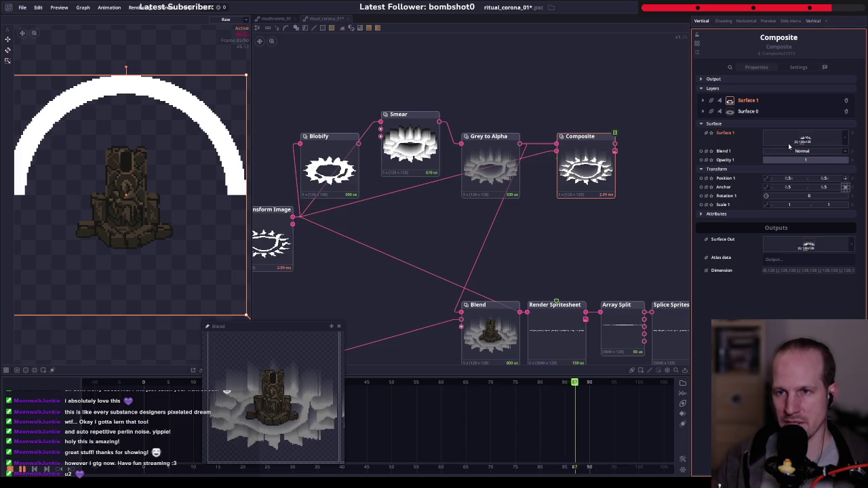
pyautogui.click(796, 150)
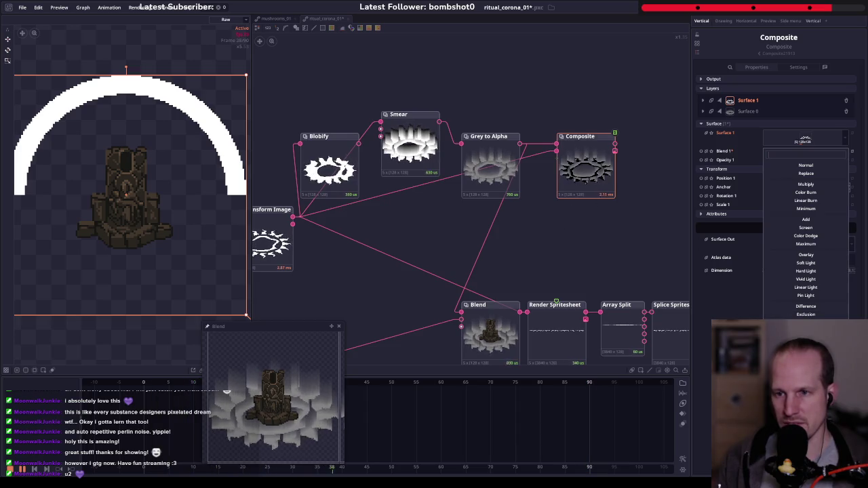
pyautogui.click(768, 155)
pyautogui.moveTo(615, 149); pyautogui.dragTo(526, 144)
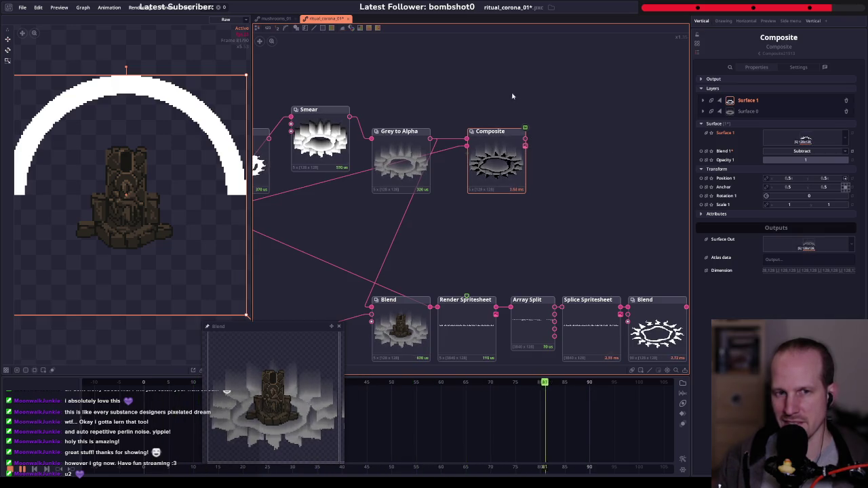
# - Set Grey to Alpha's replace colour to pure white FFFFFF
pyautogui.click(558, 117)
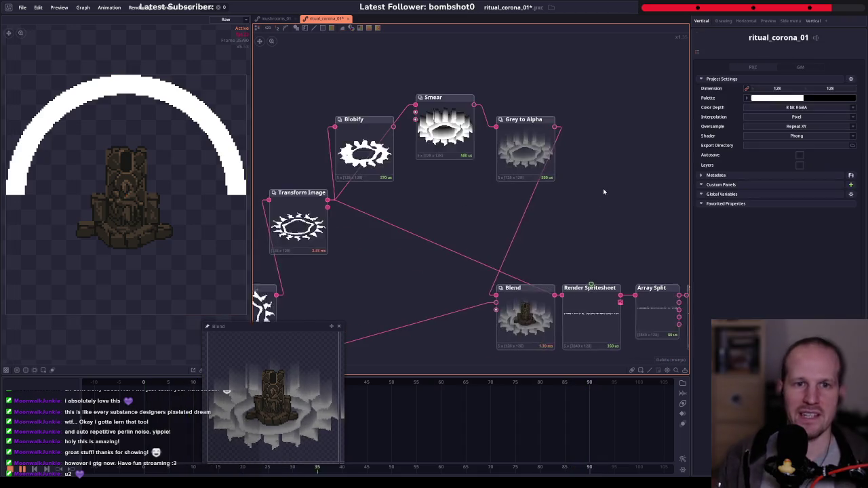
pyautogui.click(540, 159)
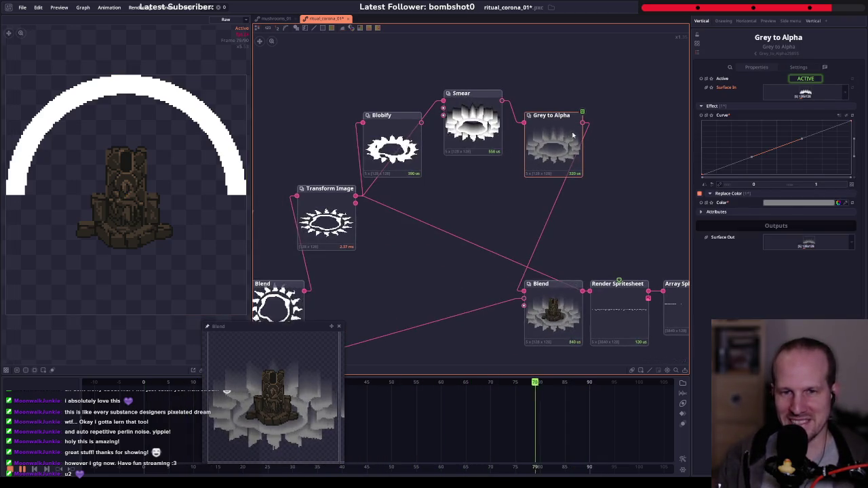
pyautogui.click(780, 202)
pyautogui.moveTo(440, 180); pyautogui.dragTo(375, 120)
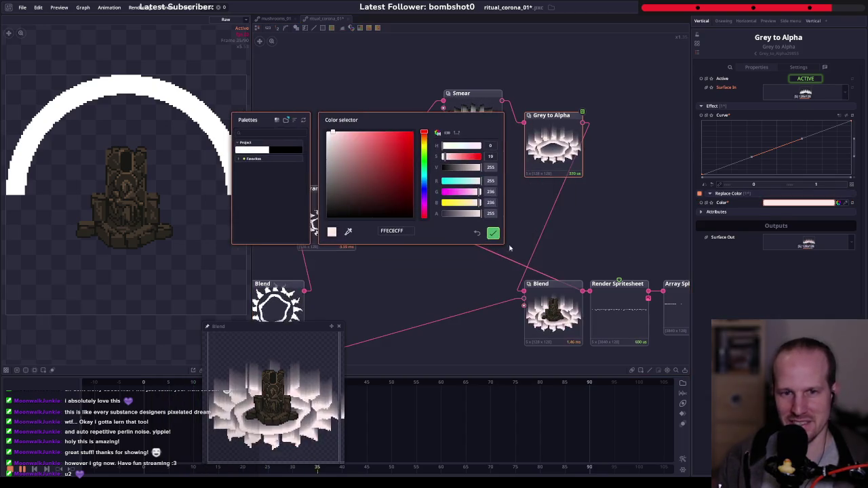
pyautogui.moveTo(398, 187); pyautogui.dragTo(287, 111)
pyautogui.click(493, 234)
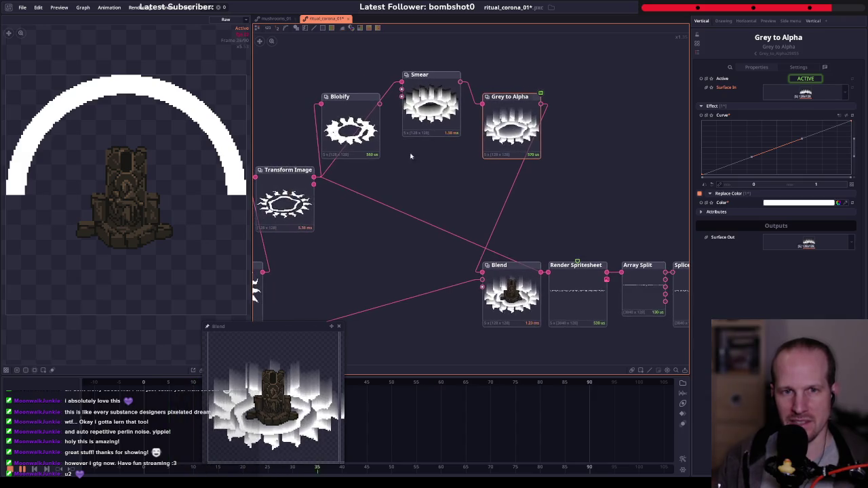
# - Change the Smear direction to 270 and check the Grey to Alpha output
pyautogui.click(432, 101)
pyautogui.moveTo(805, 141); pyautogui.dragTo(820, 142)
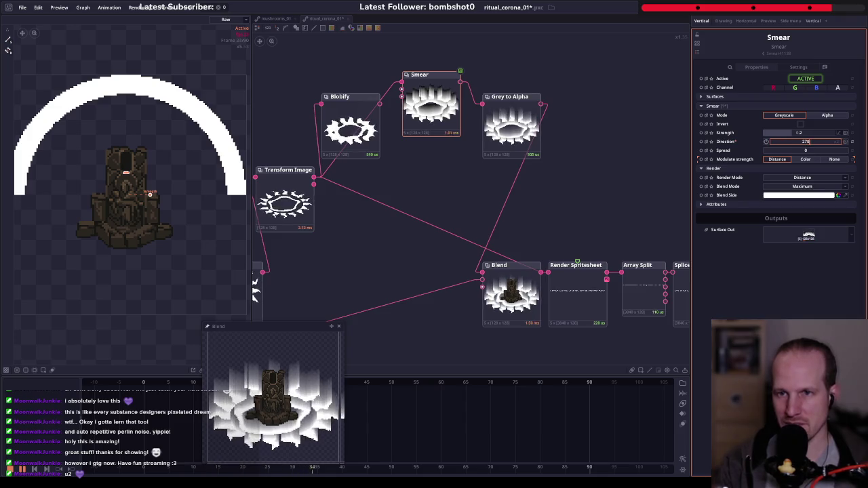
pyautogui.write('270')
pyautogui.press('Return')
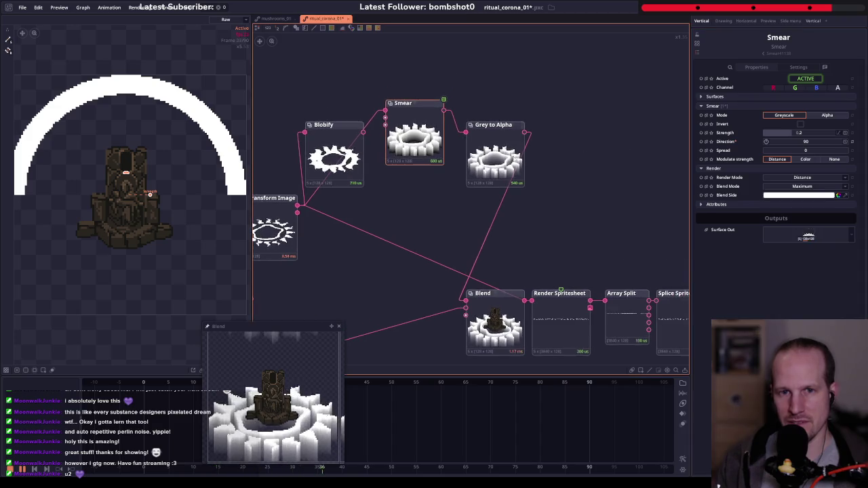
pyautogui.click(495, 152)
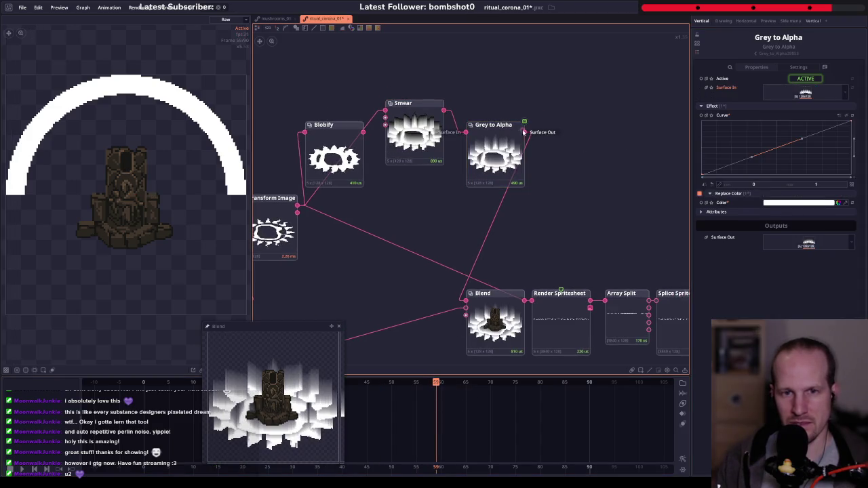
# - Adjust the Smear spread and lower its strength to about 0.21
pyautogui.click(413, 132)
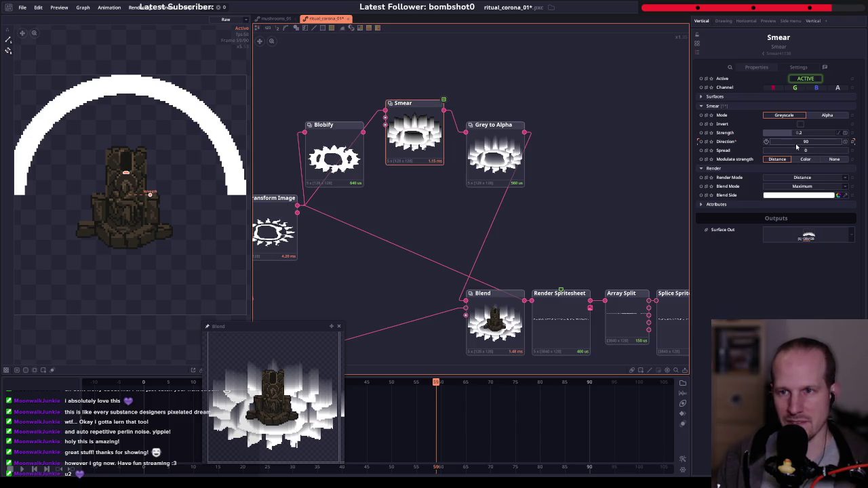
pyautogui.moveTo(801, 152); pyautogui.dragTo(810, 152)
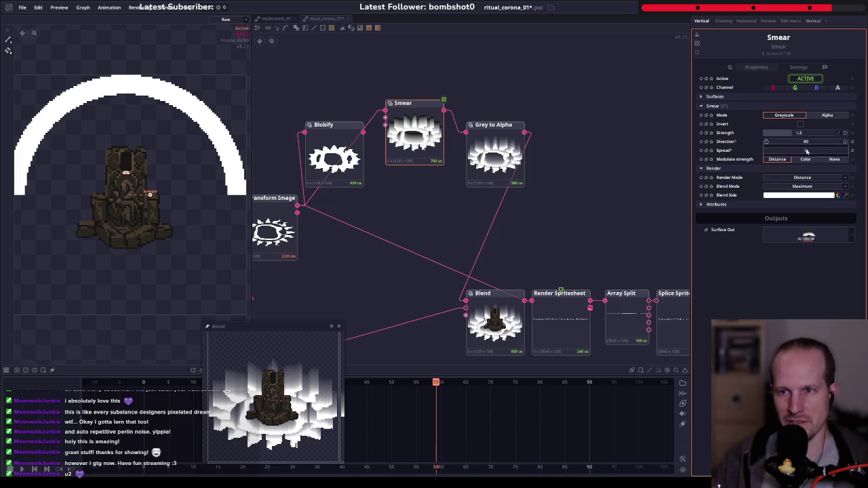
pyautogui.moveTo(150, 194); pyautogui.dragTo(125, 195)
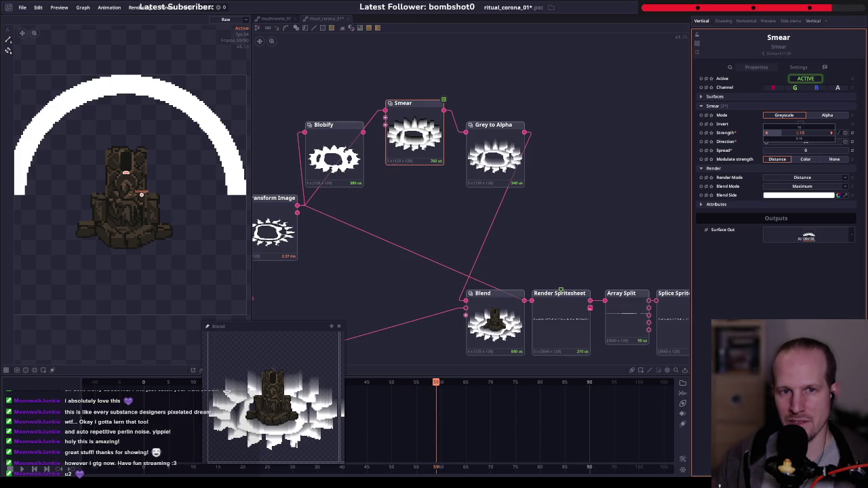
pyautogui.moveTo(147, 194); pyautogui.dragTo(144, 194)
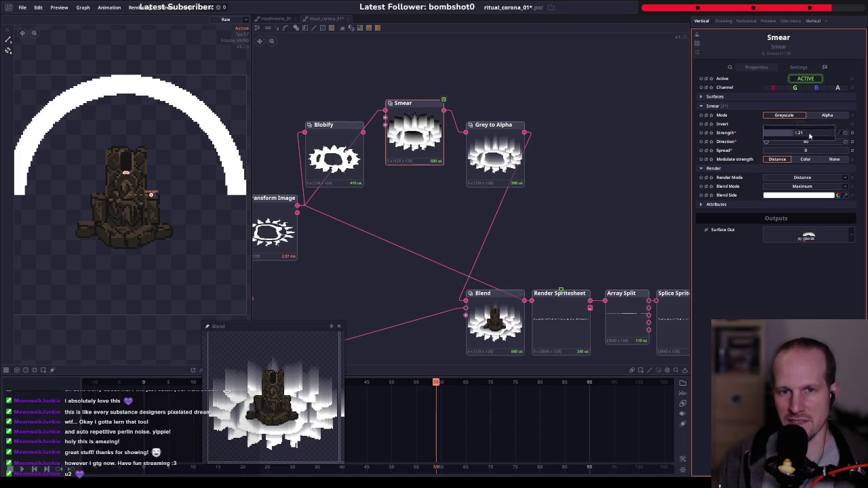
pyautogui.click(475, 151)
pyautogui.scroll(3, 474, 151)
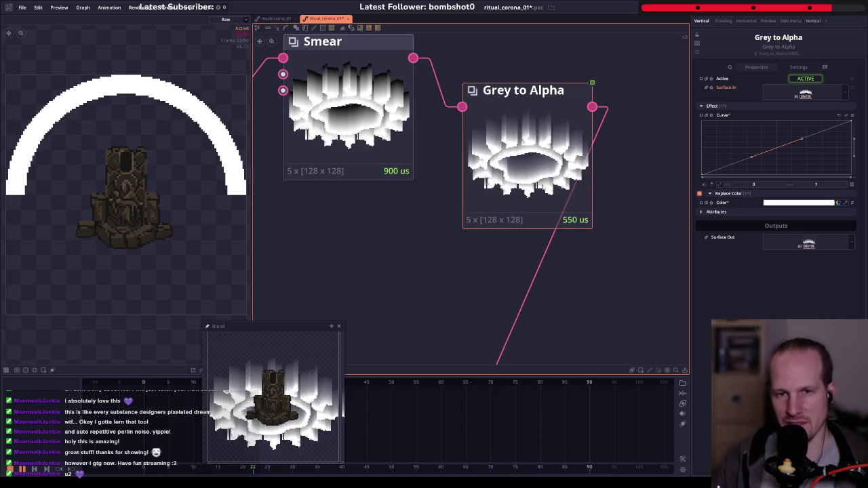
# - Inspect the final tower-and-halo Blend and nudge the Grey to Alpha node slightly down
pyautogui.scroll(-1, 555, 177)
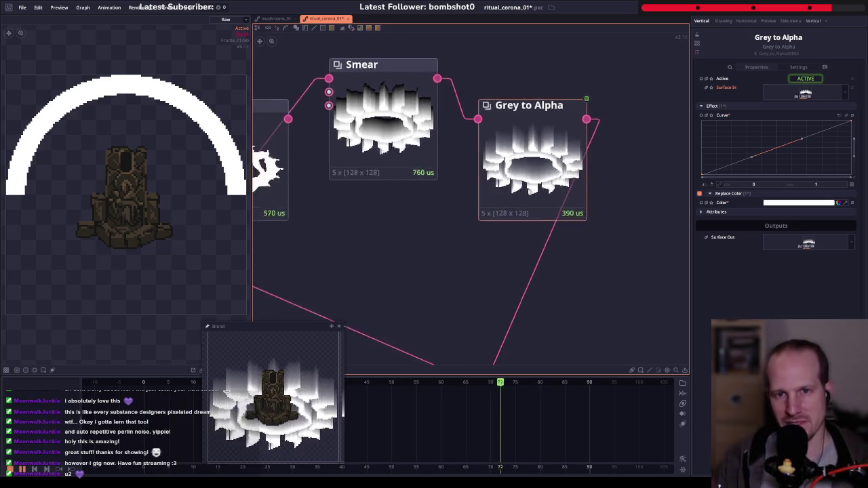
pyautogui.scroll(-1, 525, 178)
pyautogui.moveTo(526, 178); pyautogui.dragTo(461, 136)
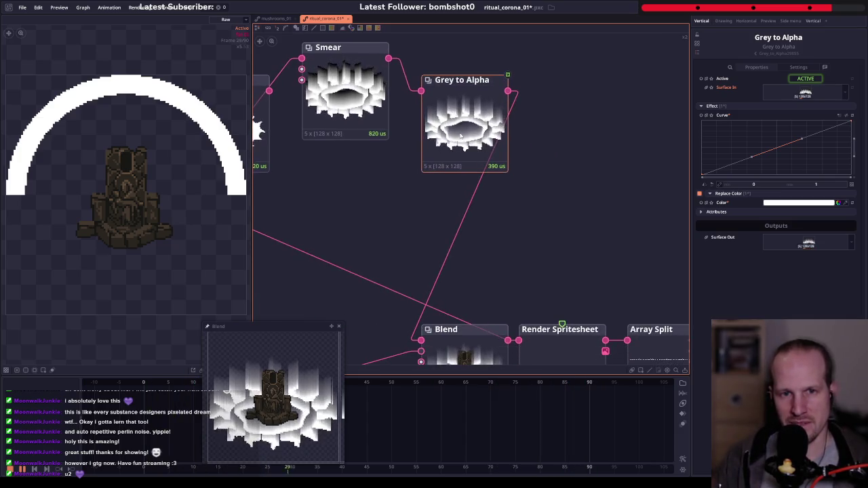
pyautogui.scroll(3, 461, 136)
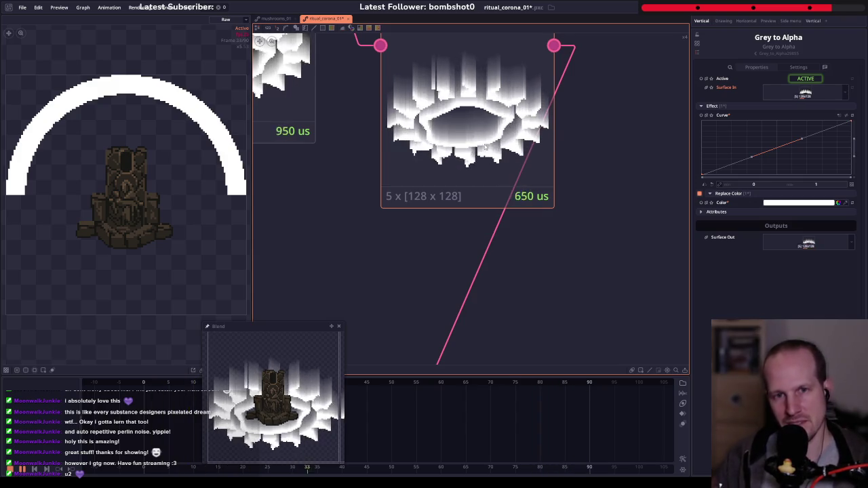
pyautogui.scroll(-3, 485, 145)
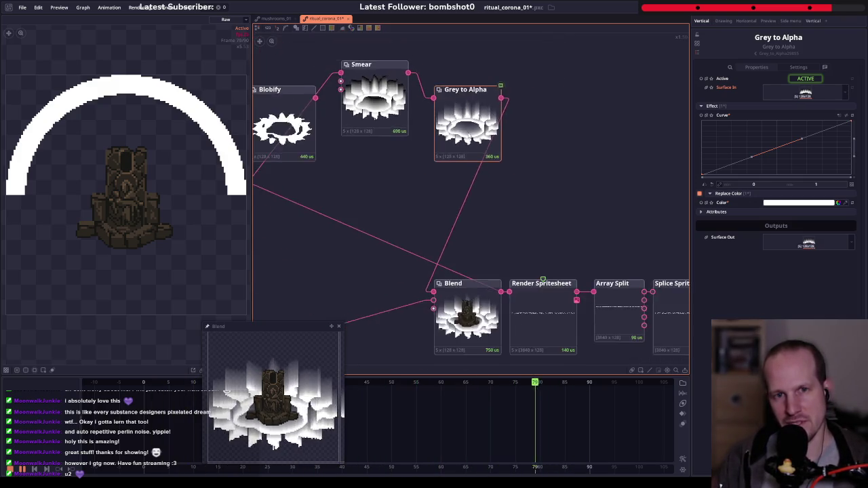
pyautogui.scroll(1, 506, 257)
pyautogui.scroll(2, 502, 299)
pyautogui.scroll(2, 517, 310)
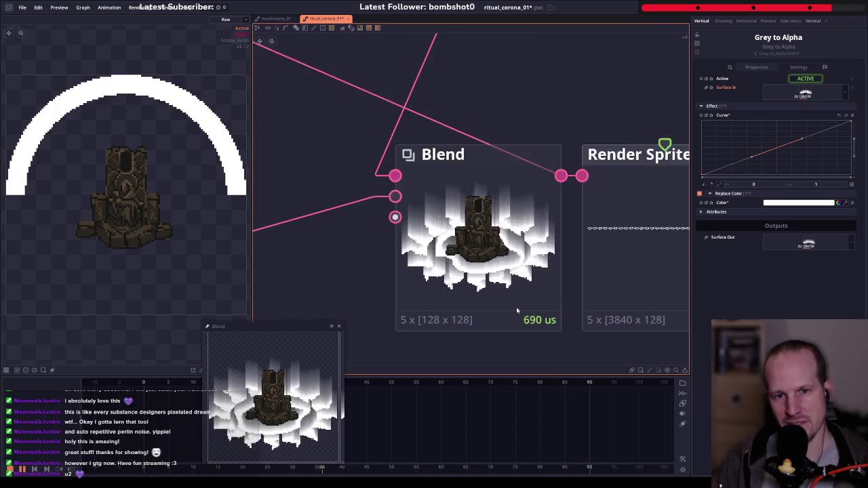
pyautogui.scroll(1, 516, 310)
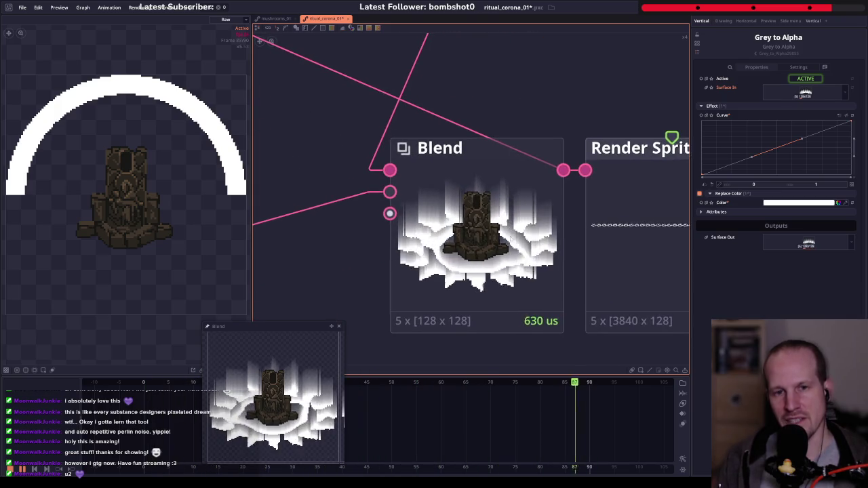
pyautogui.click(471, 257)
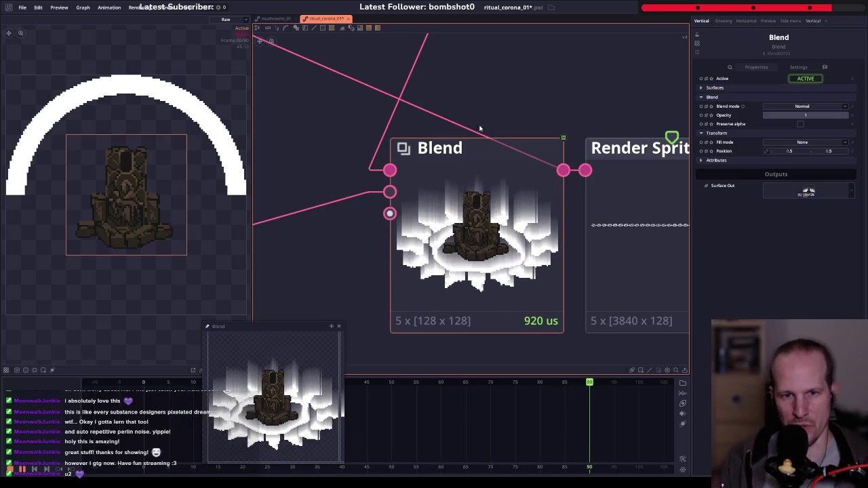
pyautogui.scroll(-2, 480, 128)
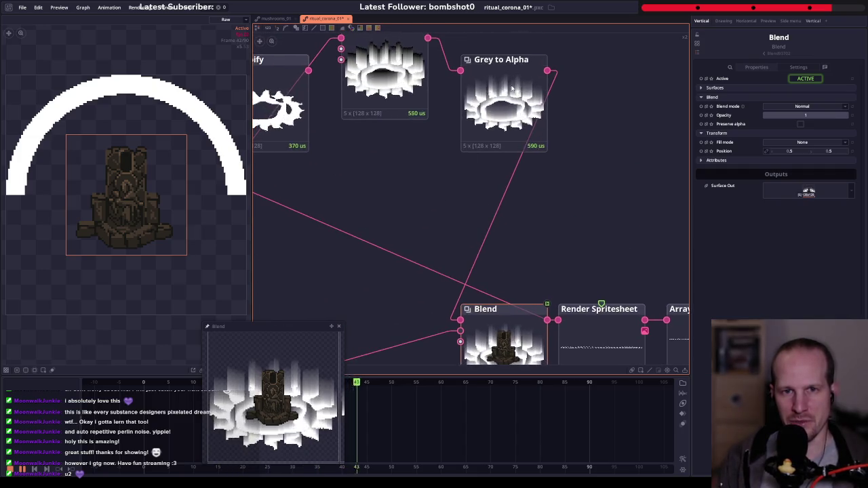
pyautogui.moveTo(512, 89)
pyautogui.mouseDown()
pyautogui.moveTo(512, 122)
pyautogui.moveTo(512, 99)
pyautogui.mouseUp()
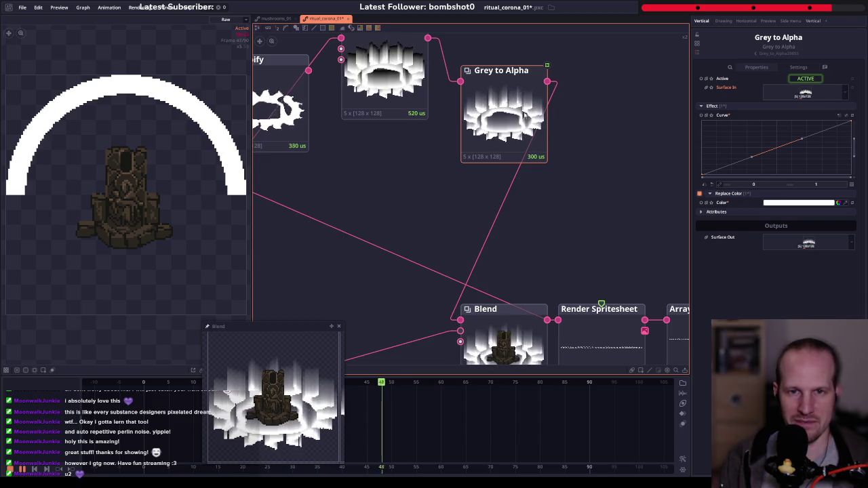
# - Check the tilted ring transform, then preview the flat spiky ring's Blend before tilting
pyautogui.moveTo(524, 115); pyautogui.dragTo(430, 157)
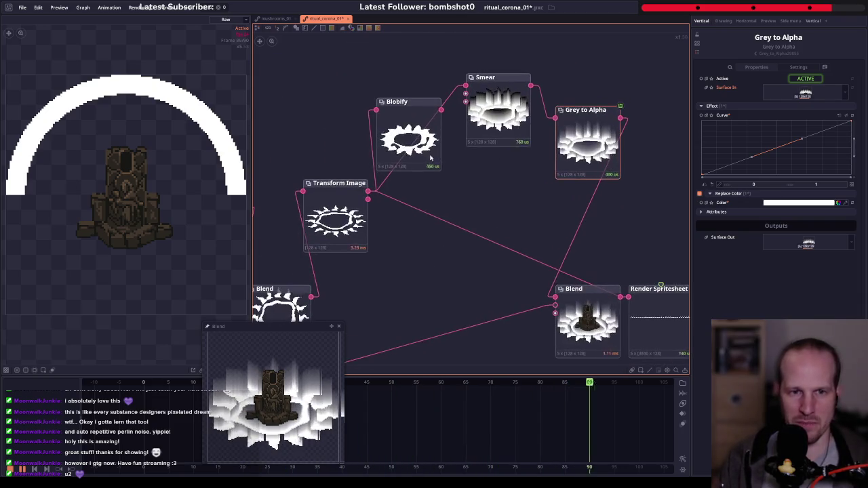
pyautogui.click(336, 204)
pyautogui.moveTo(473, 244); pyautogui.dragTo(537, 218)
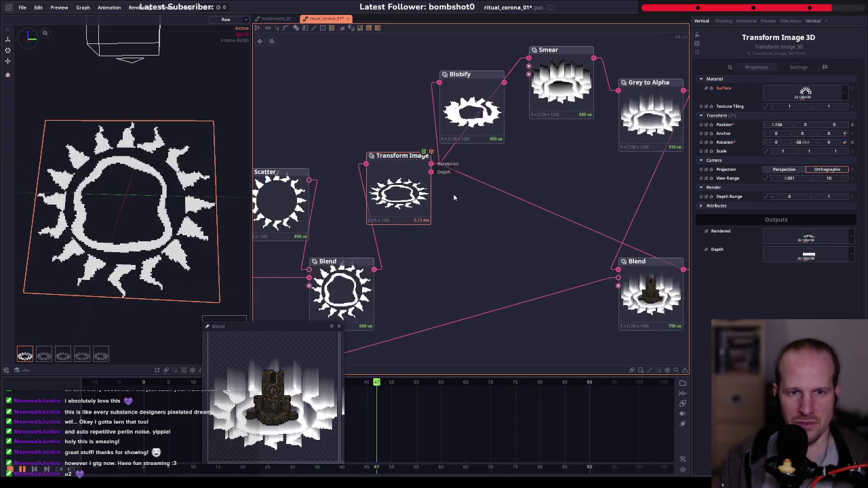
pyautogui.click(342, 288)
pyautogui.moveTo(402, 298)
pyautogui.mouseDown()
pyautogui.moveTo(478, 219)
pyautogui.moveTo(322, 293)
pyautogui.mouseUp()
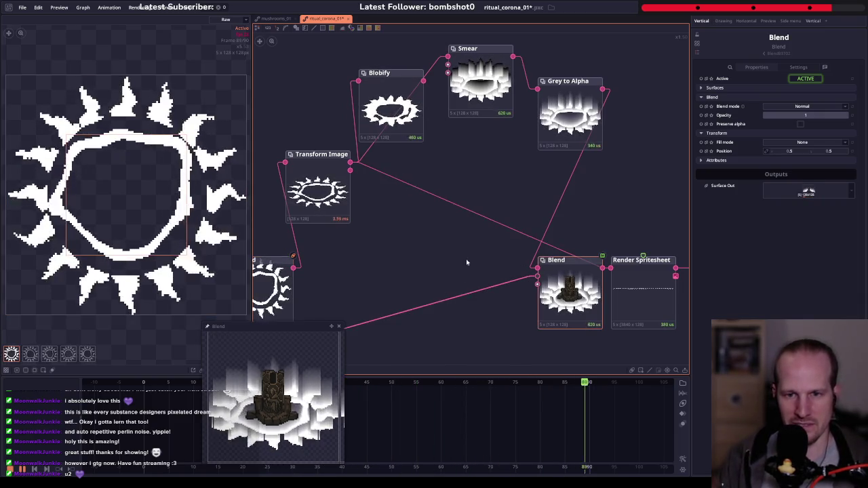
pyautogui.moveTo(466, 263); pyautogui.dragTo(433, 223)
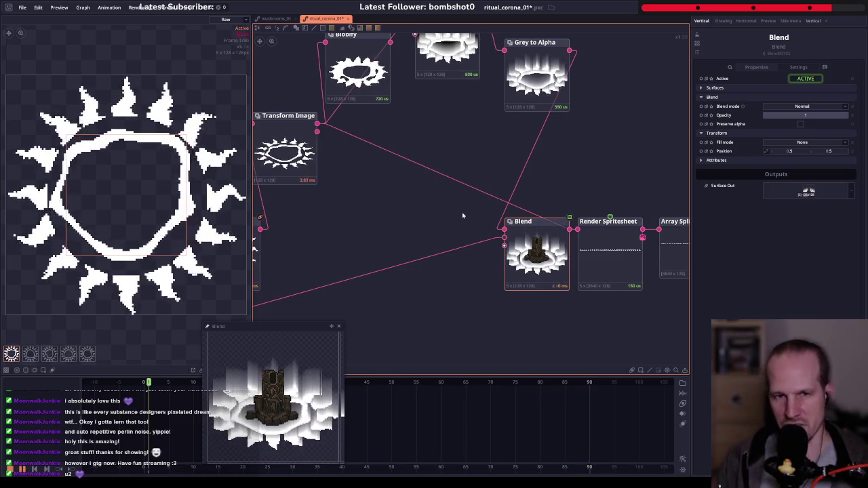
pyautogui.moveTo(407, 188)
pyautogui.mouseDown()
pyautogui.moveTo(382, 194)
pyautogui.moveTo(387, 176)
pyautogui.mouseUp()
pyautogui.scroll(-1, 387, 177)
pyautogui.scroll(-1, 387, 176)
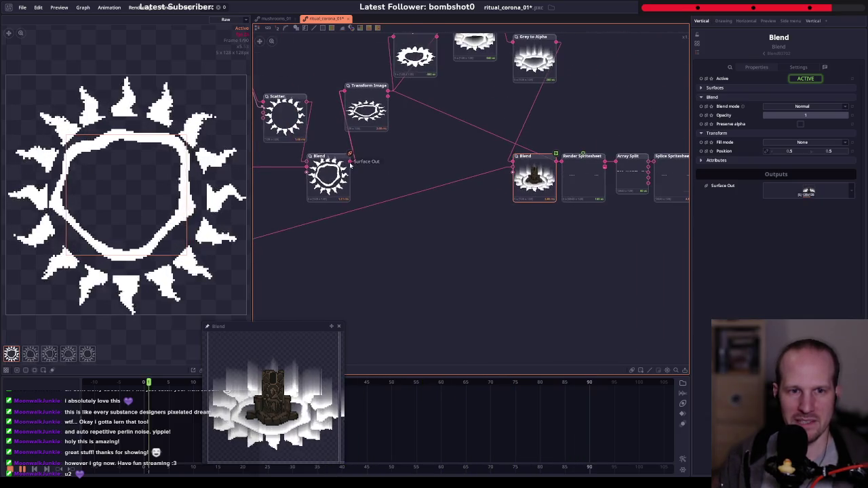
# - Add a Crop node after the ring Blend that crops its top by 0.5
pyautogui.moveTo(464, 258); pyautogui.dragTo(465, 255)
pyautogui.write('c')
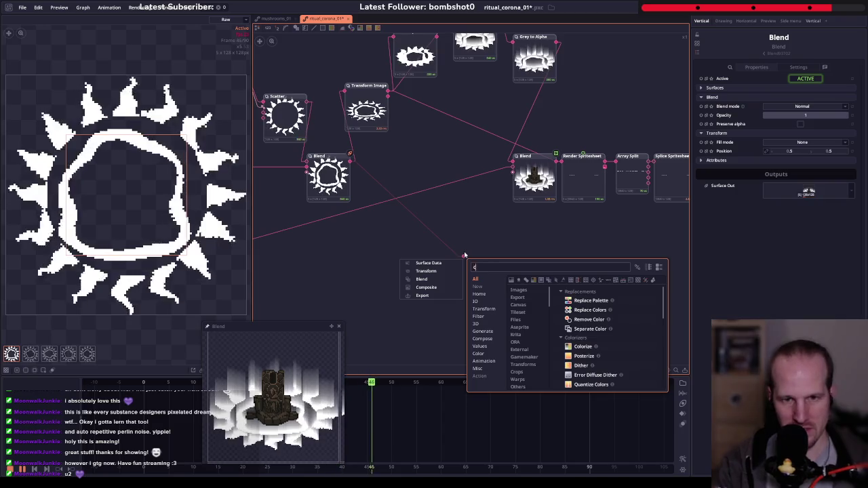
pyautogui.write('rope')
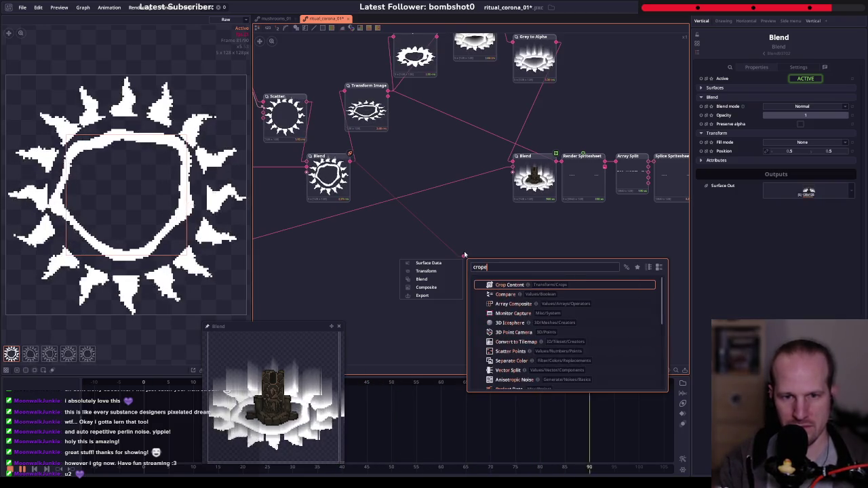
pyautogui.press('Return')
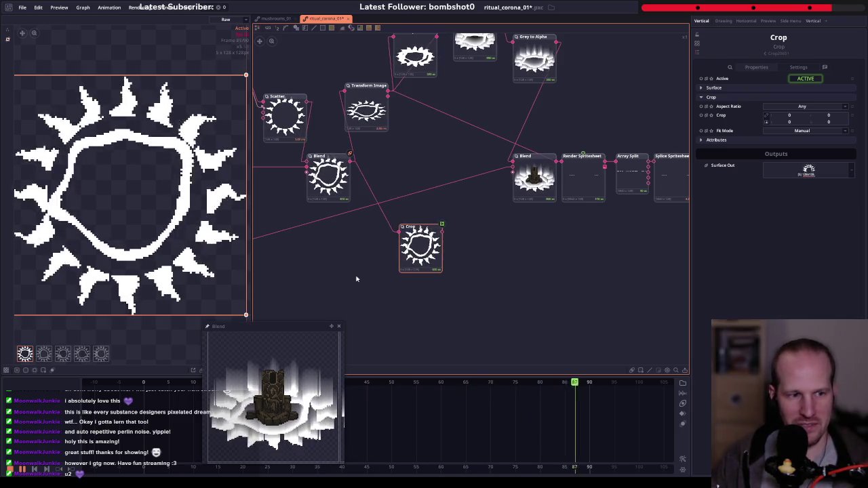
pyautogui.scroll(-1, 169, 168)
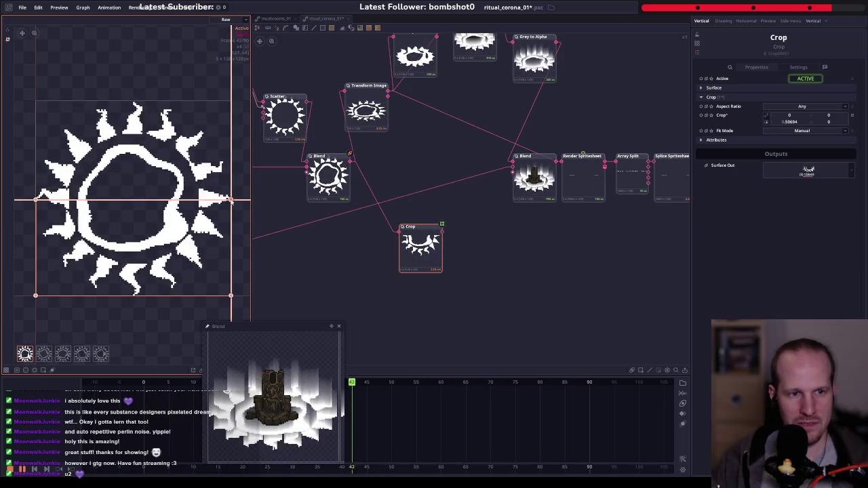
pyautogui.click(796, 123)
pyautogui.write('0.5')
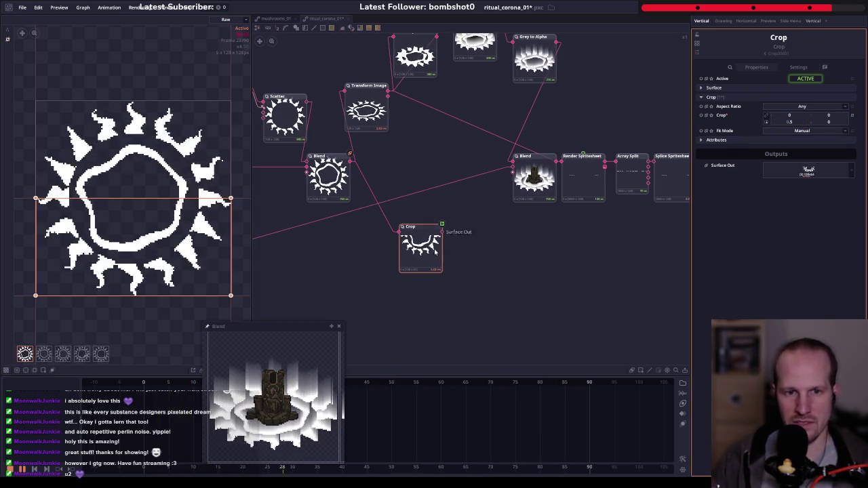
pyautogui.moveTo(429, 263); pyautogui.dragTo(445, 296)
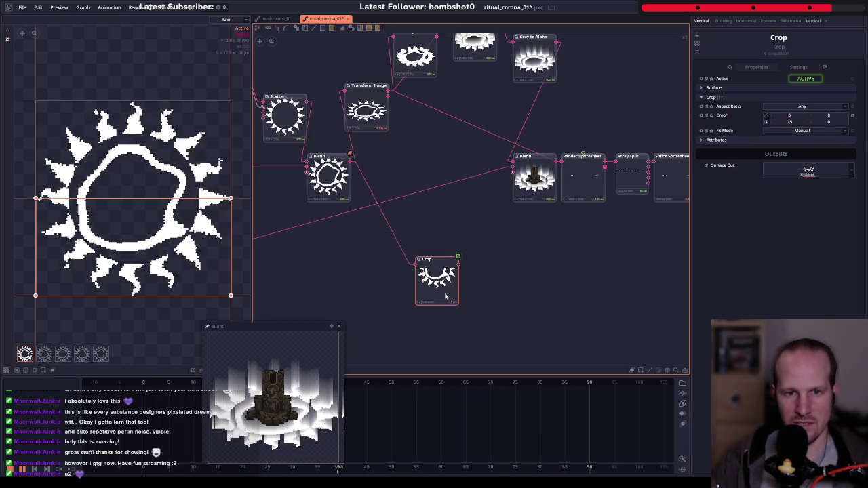
# - Add a second Crop from the ring Blend with its bottom crop set to 0.5
pyautogui.moveTo(452, 218); pyautogui.dragTo(454, 218)
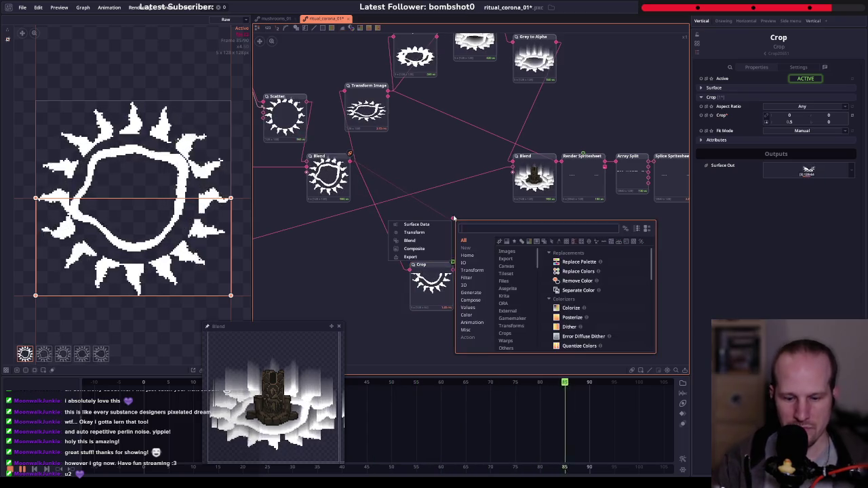
pyautogui.write('criop')
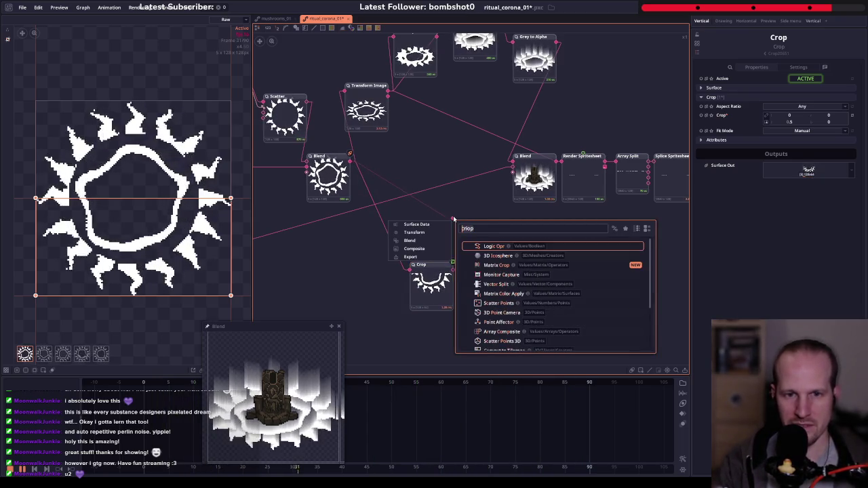
pyautogui.press('BackSpace')
pyautogui.press('BackSpace')
pyautogui.press('BackSpace')
pyautogui.write('op')
pyautogui.press('Return')
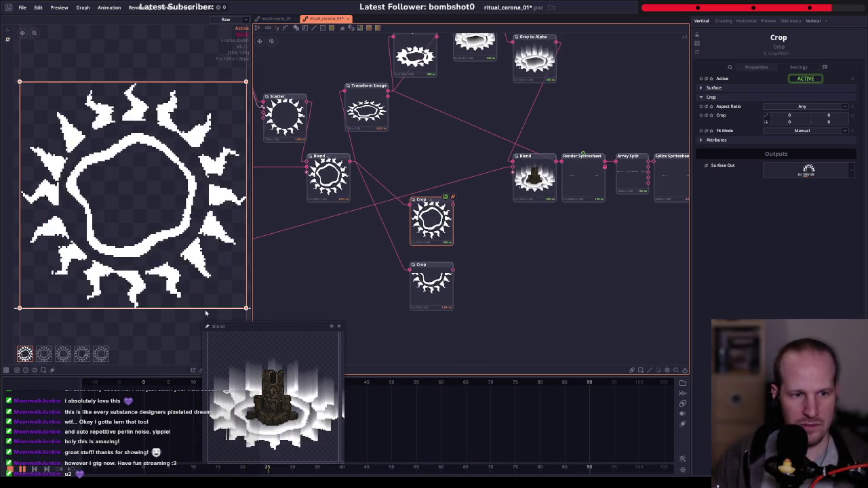
pyautogui.moveTo(208, 308); pyautogui.dragTo(208, 227)
pyautogui.click(820, 122)
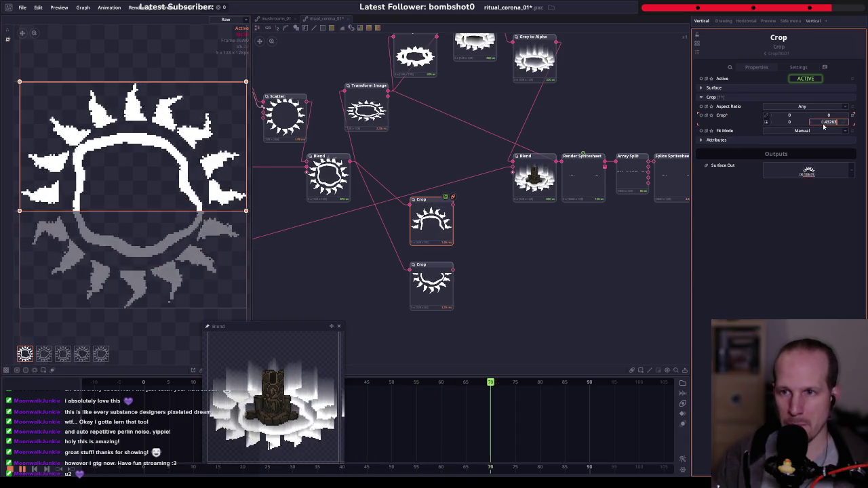
pyautogui.write('0.5')
pyautogui.press('Return')
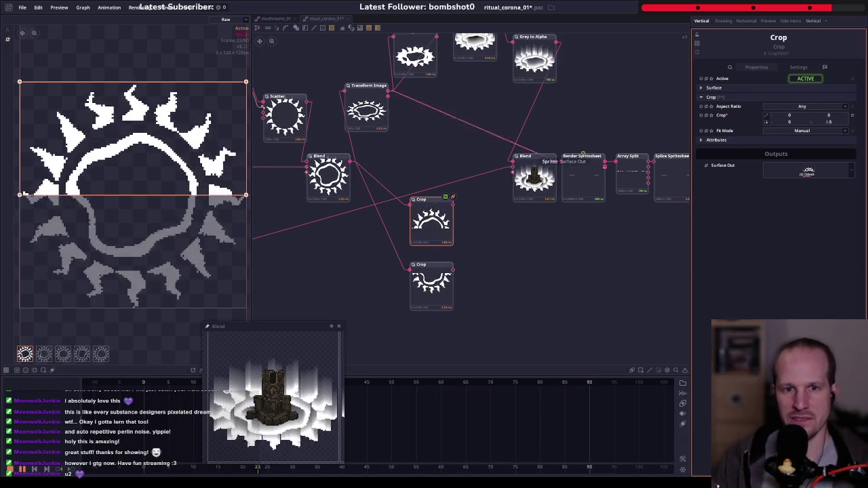
pyautogui.scroll(-3, 528, 240)
pyautogui.moveTo(453, 158); pyautogui.dragTo(625, 217)
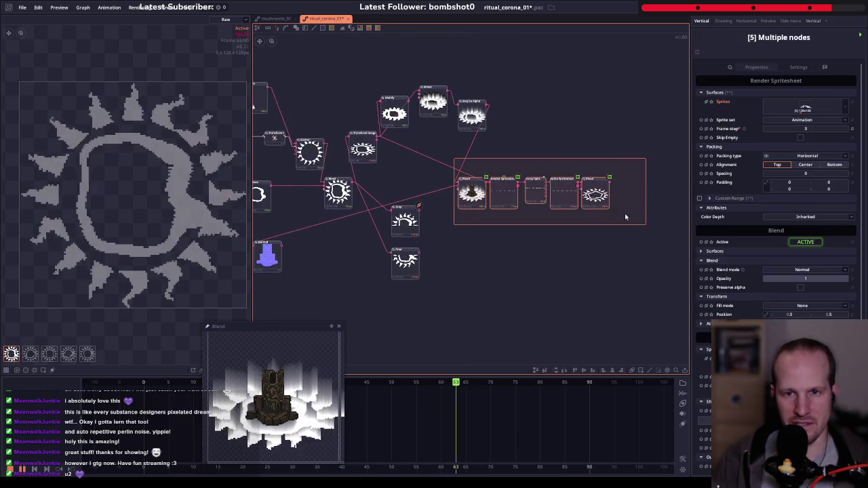
pyautogui.scroll(2, 468, 204)
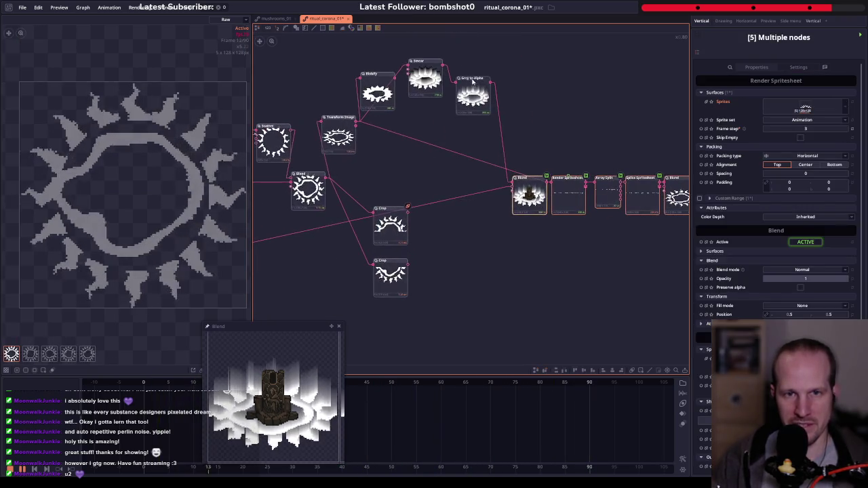
# - Add a Smear node to the top-half Crop with direction 90
pyautogui.moveTo(408, 206); pyautogui.dragTo(464, 223)
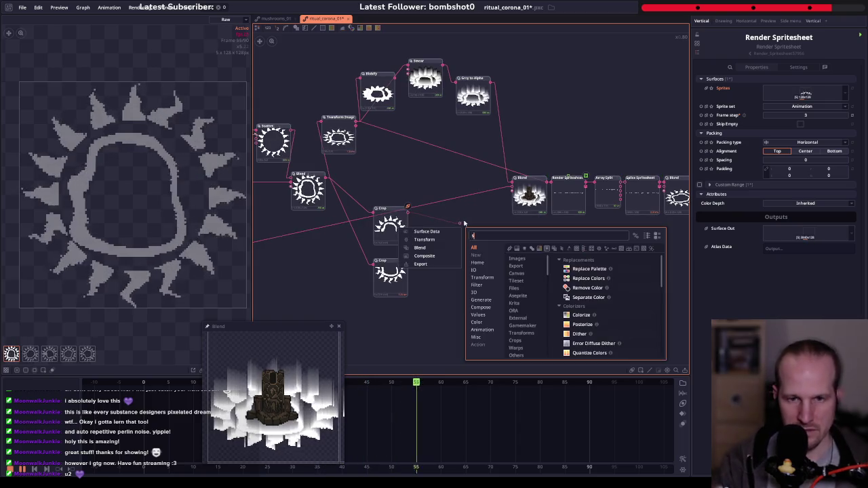
pyautogui.write('smear')
pyautogui.press('Return')
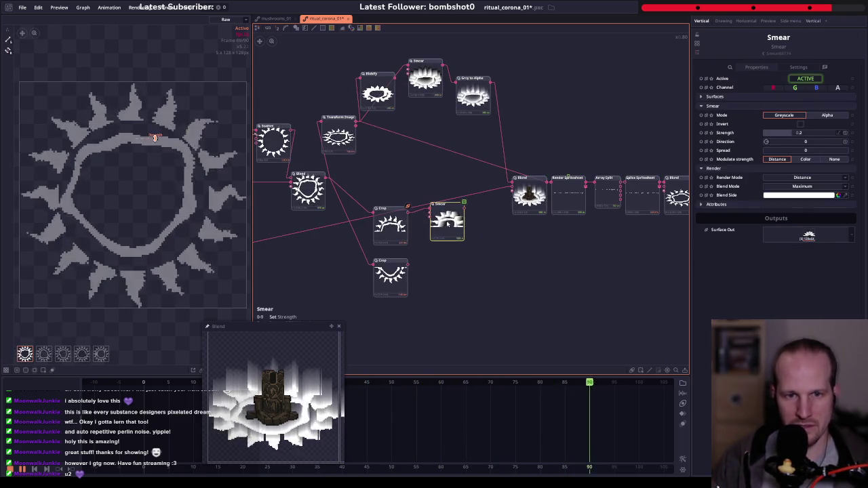
pyautogui.click(806, 141)
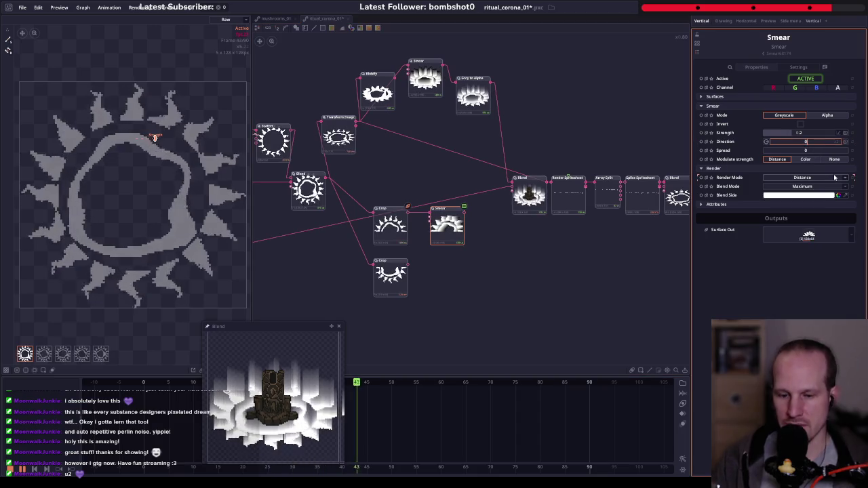
pyautogui.write('0')
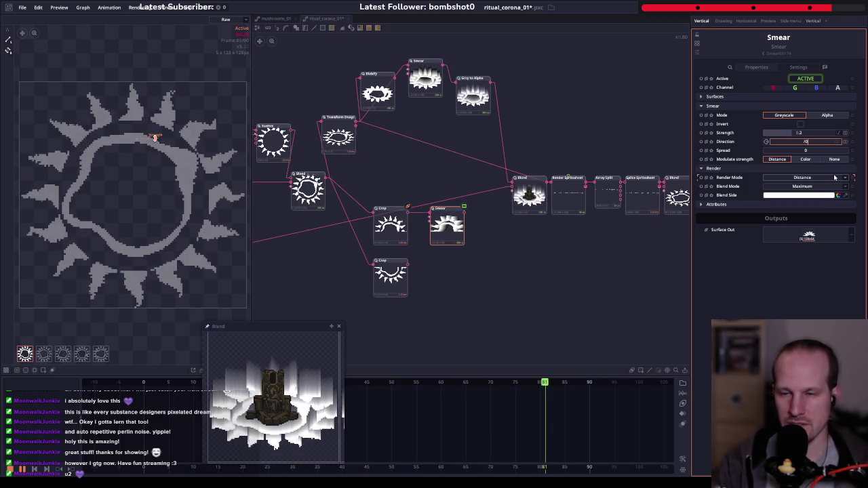
pyautogui.press('Return')
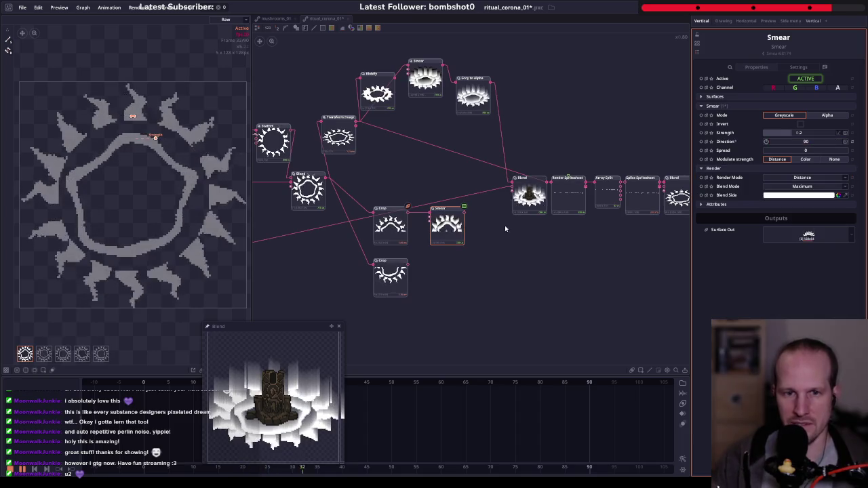
# - Set the Smear's blend mode to Additive and keep its render mode on Distance
pyautogui.scroll(2, 488, 244)
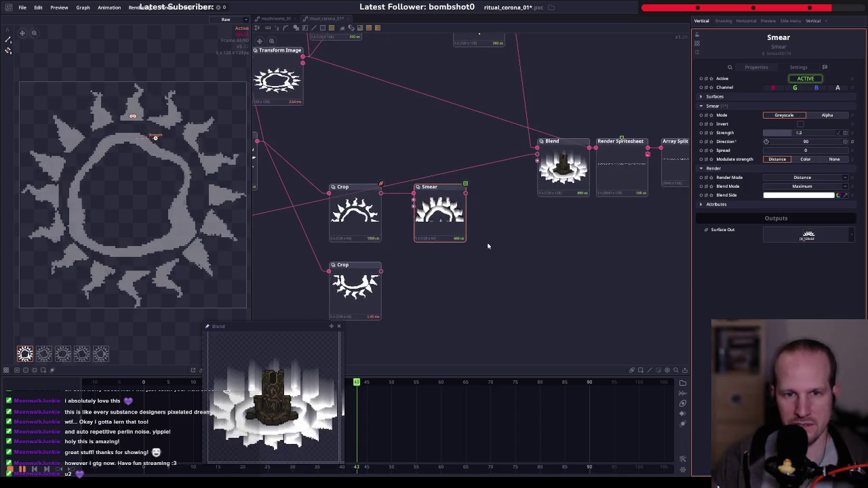
pyautogui.click(802, 187)
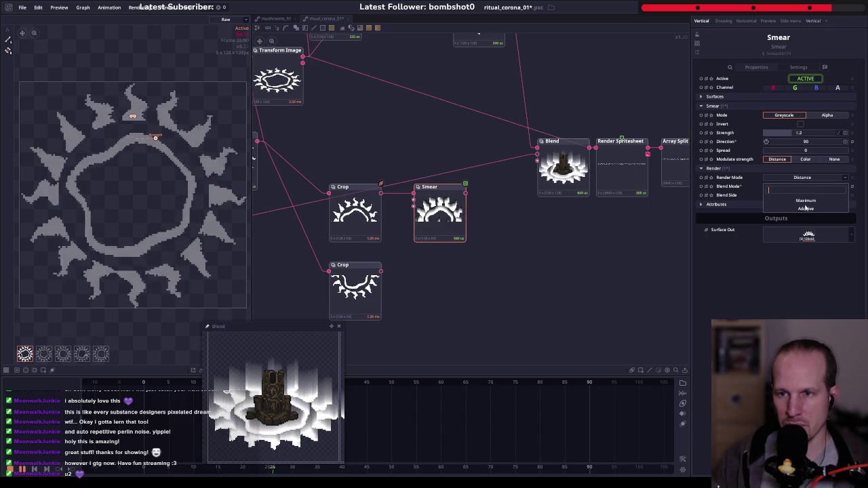
pyautogui.click(805, 209)
pyautogui.click(819, 178)
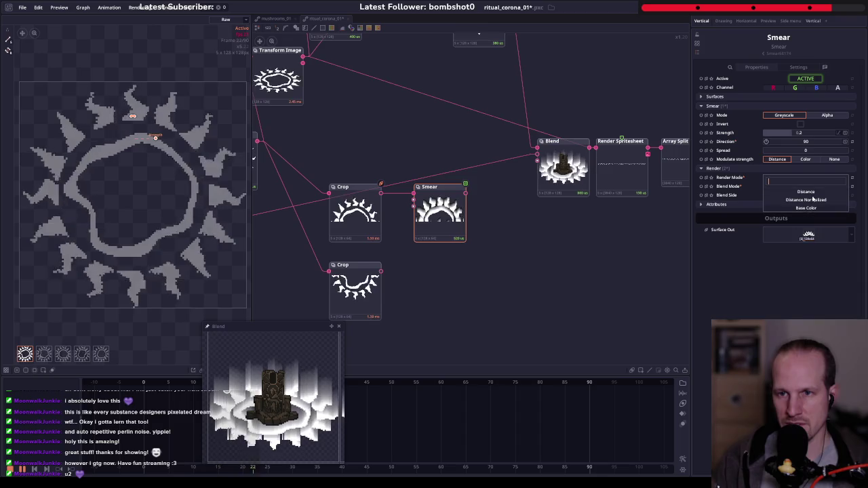
pyautogui.click(814, 191)
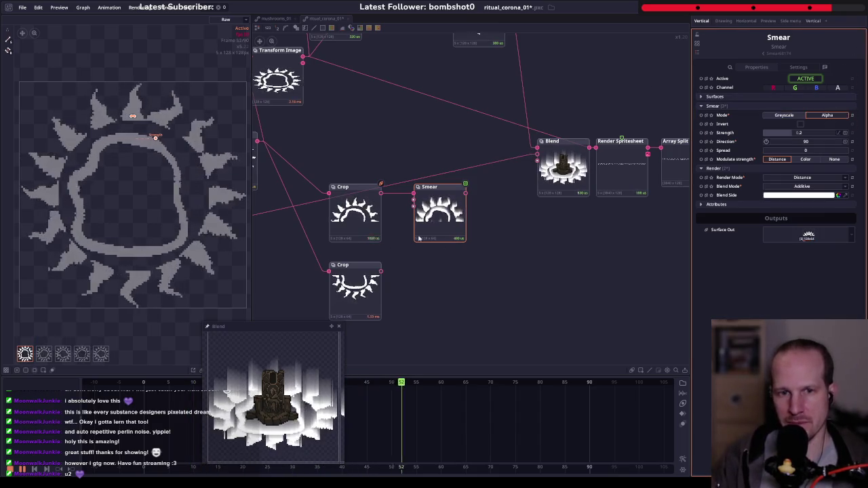
pyautogui.scroll(2, 443, 231)
pyautogui.scroll(3, 443, 230)
pyautogui.scroll(-3, 443, 231)
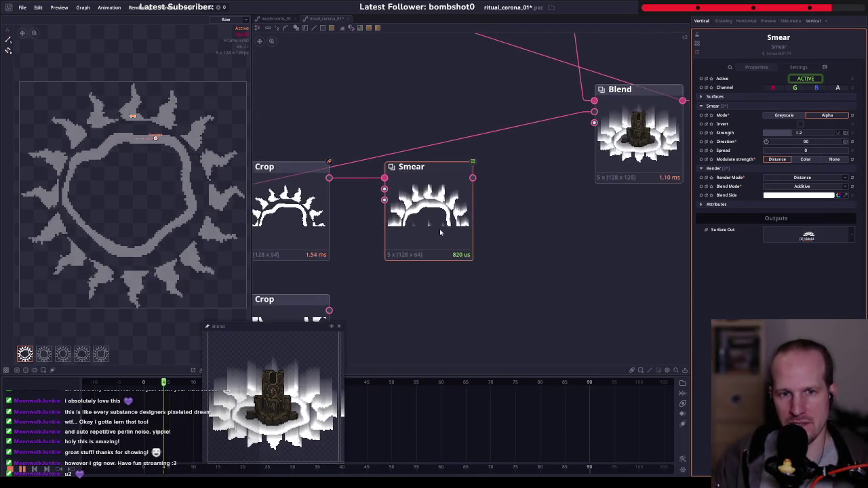
pyautogui.scroll(-2, 440, 232)
pyautogui.moveTo(345, 225); pyautogui.dragTo(377, 194)
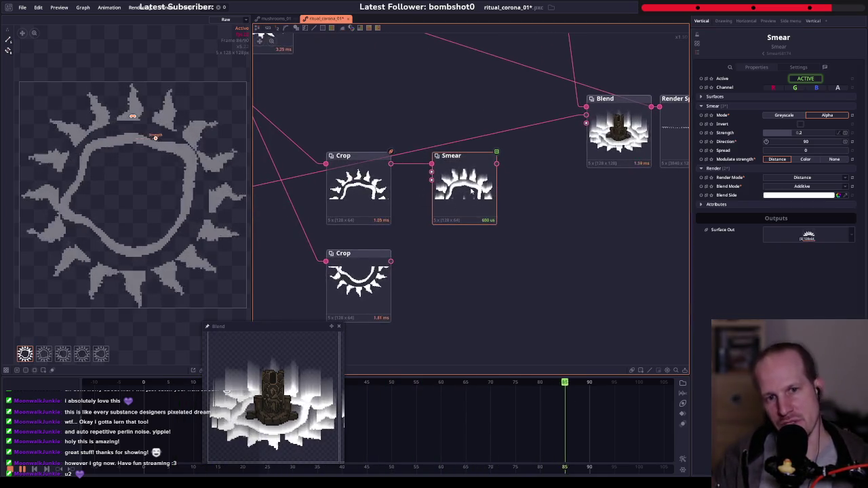
pyautogui.moveTo(468, 158); pyautogui.dragTo(509, 157)
pyautogui.rightClick(375, 193)
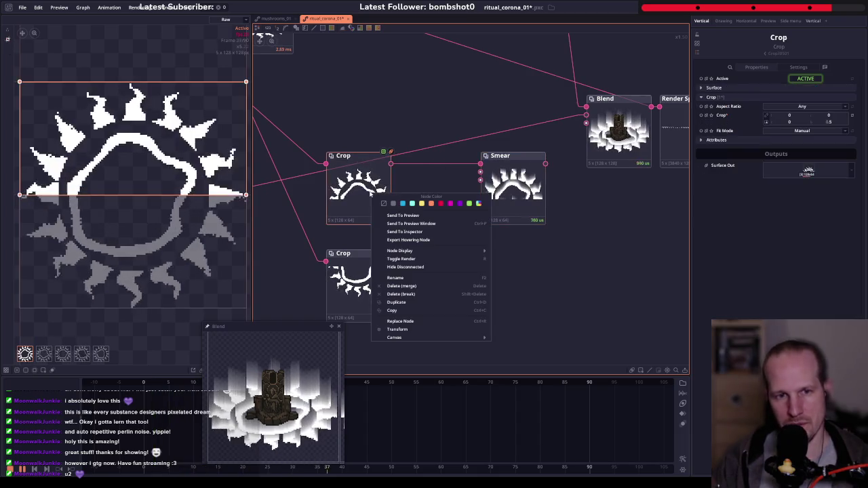
pyautogui.rightClick(417, 165)
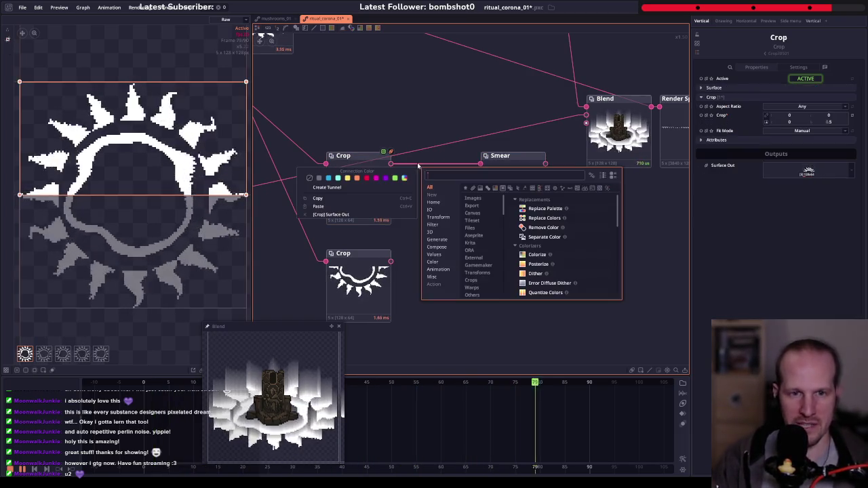
pyautogui.write('Rad')
pyautogui.press('Return')
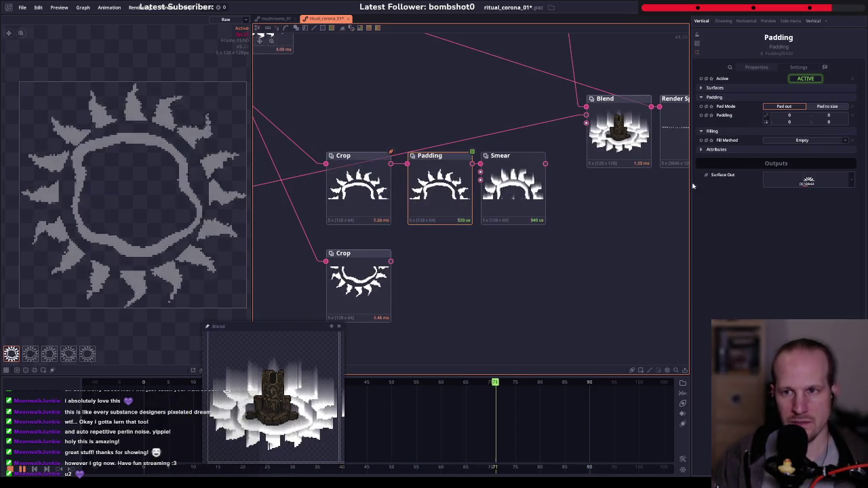
pyautogui.click(766, 123)
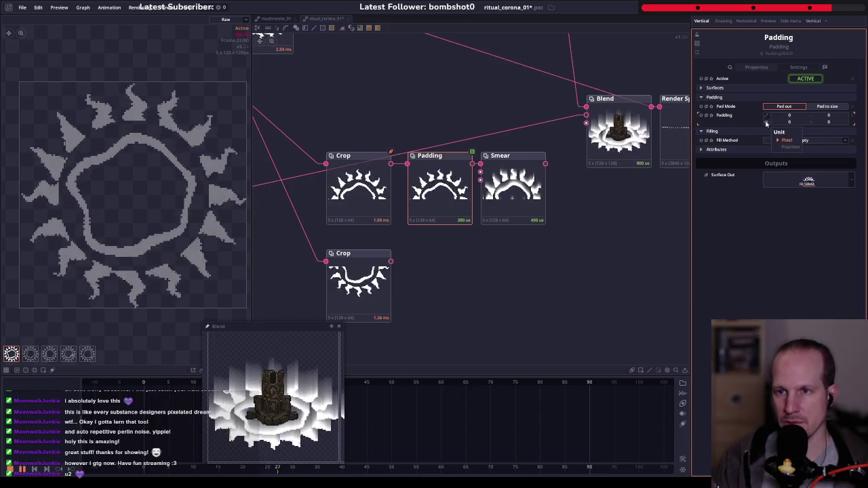
pyautogui.write('64')
pyautogui.press('Return')
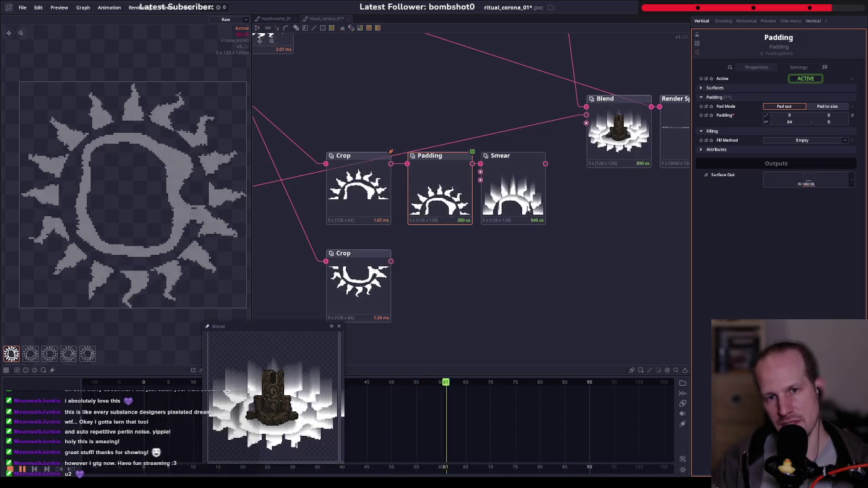
pyautogui.press('Delete')
# - Duplicate the Smear node and feed the lower-half Crop into the copy
pyautogui.hscroll(3, 475, 238)
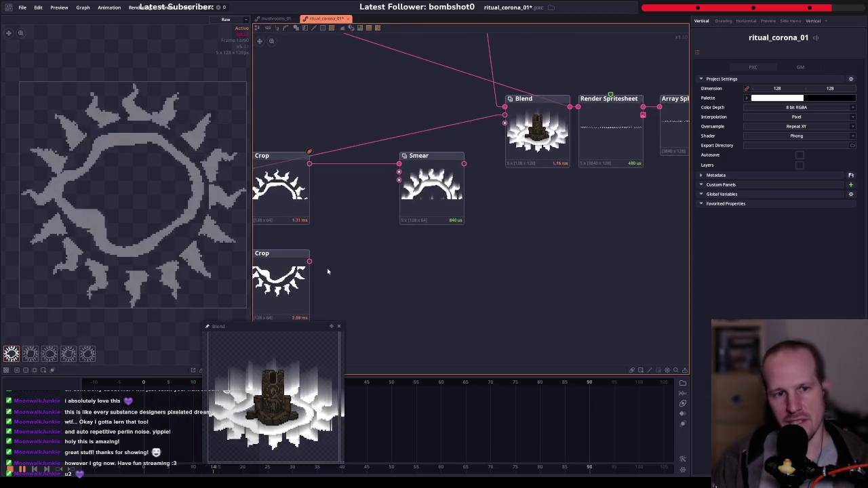
pyautogui.click(450, 218)
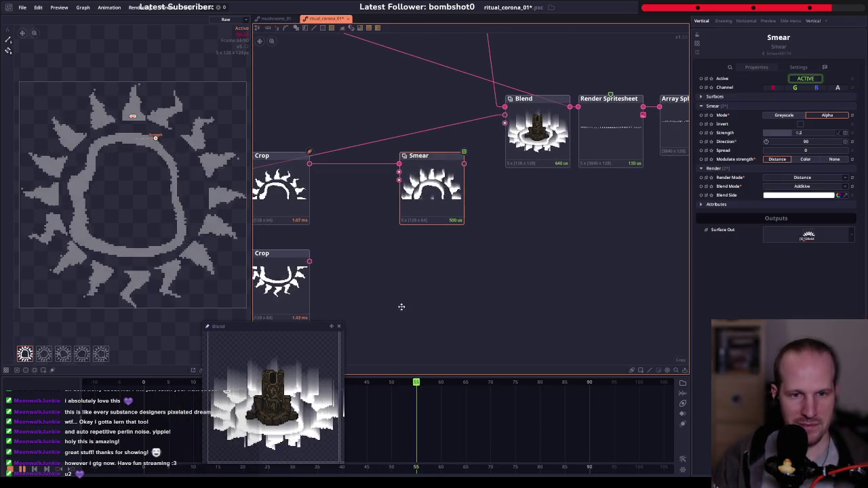
pyautogui.hotkey('ctrl', 'd')
pyautogui.click(400, 250)
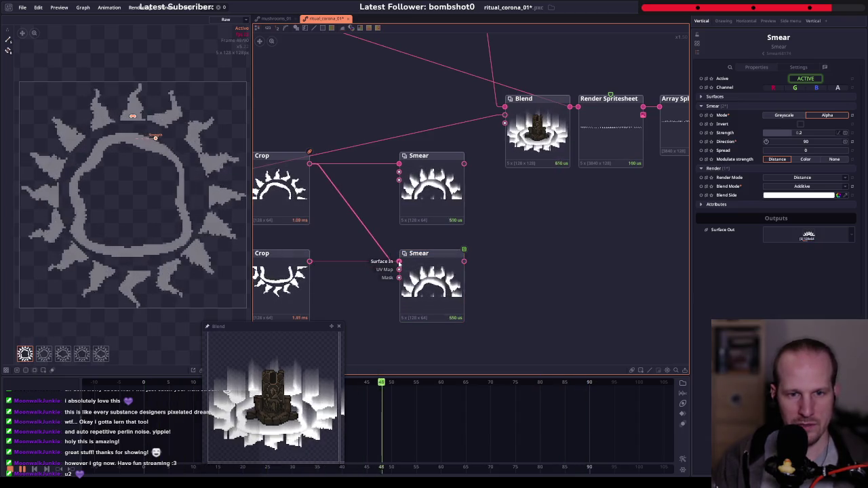
pyautogui.moveTo(398, 263); pyautogui.dragTo(399, 264)
# - Set Oversample to Empty in the attributes of both the lower and upper Smear
pyautogui.click(419, 317)
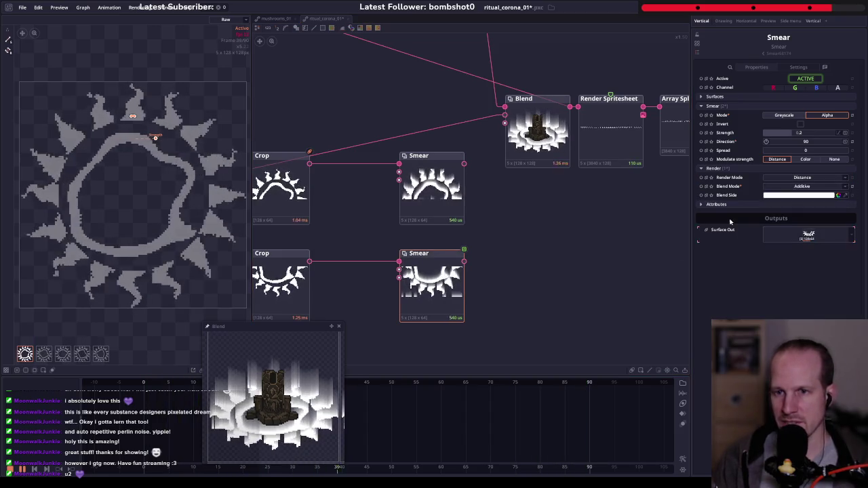
pyautogui.click(792, 204)
pyautogui.click(797, 223)
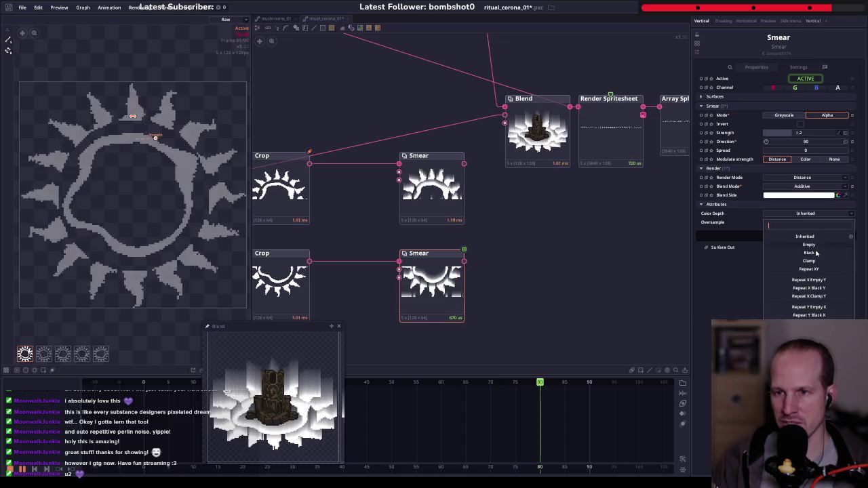
pyautogui.click(810, 244)
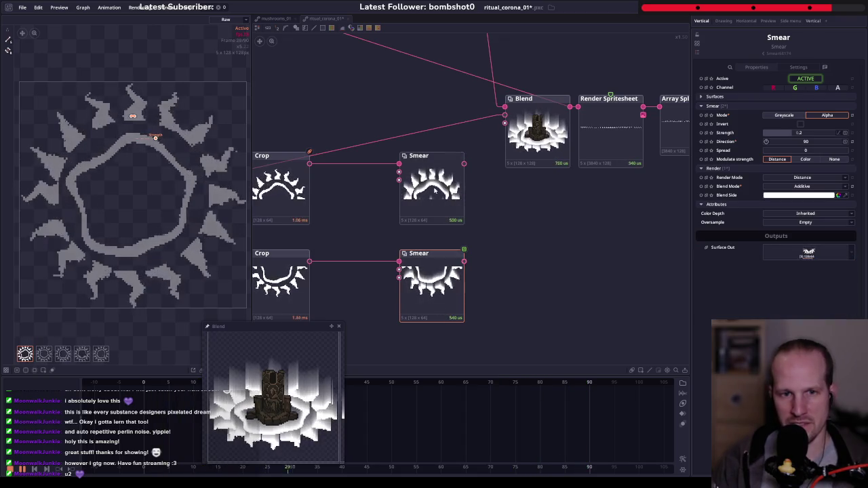
pyautogui.click(790, 204)
pyautogui.click(724, 205)
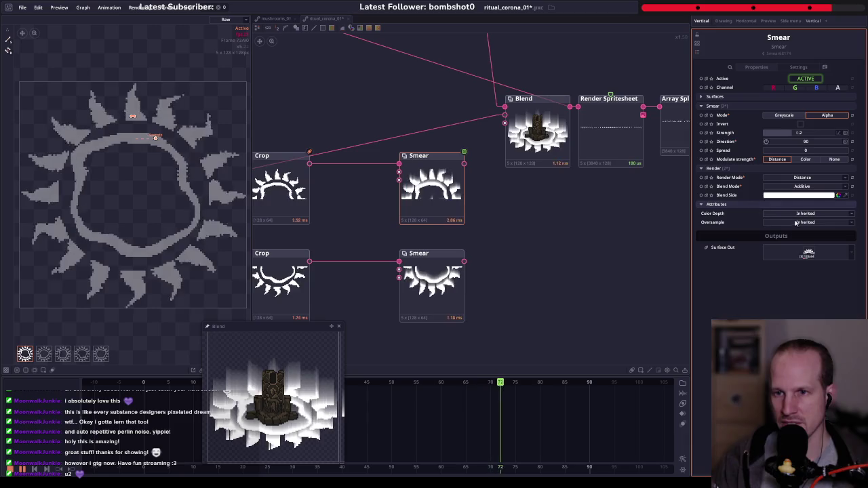
pyautogui.click(811, 223)
pyautogui.click(808, 248)
pyautogui.scroll(-1, 495, 242)
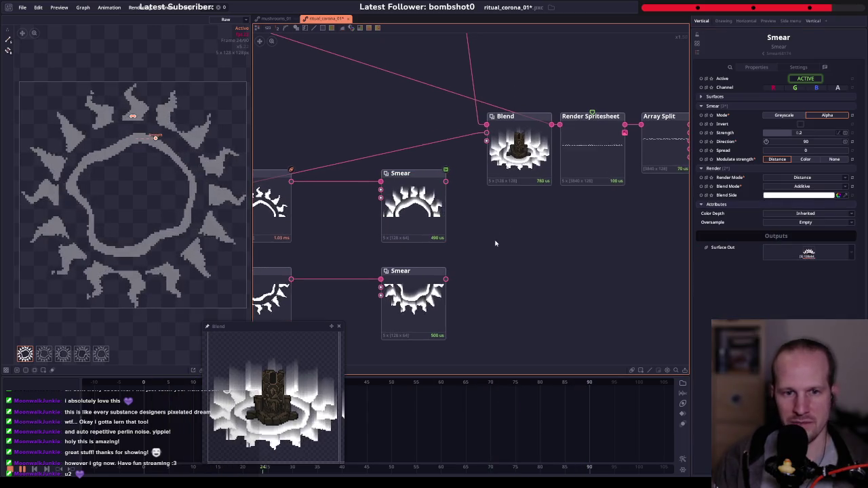
# - Merge both Smear outputs into a Composite with Output dimension set to Constant
pyautogui.rightClick(540, 261)
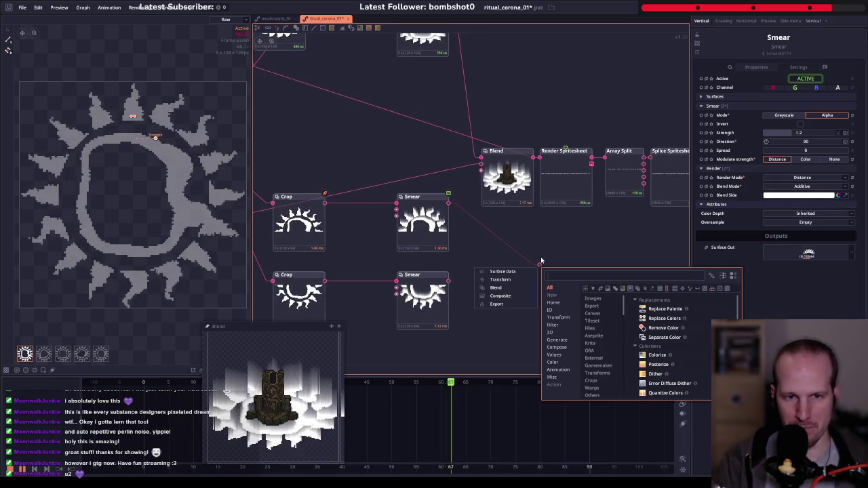
pyautogui.write('c.p.')
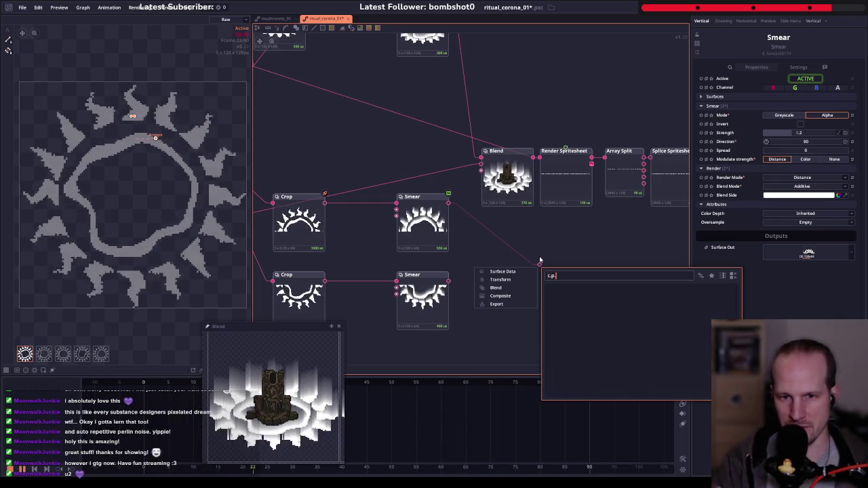
pyautogui.press('Escape')
pyautogui.click(468, 245)
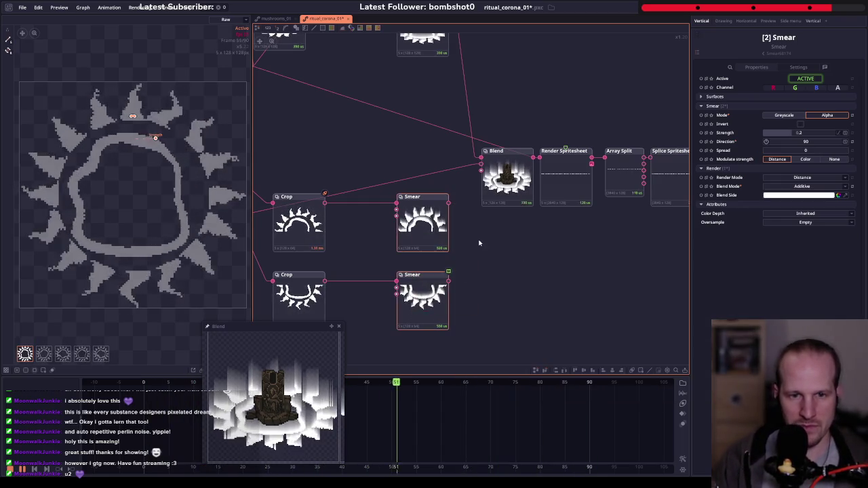
pyautogui.hotkey('ctrl', 'shift', 'b')
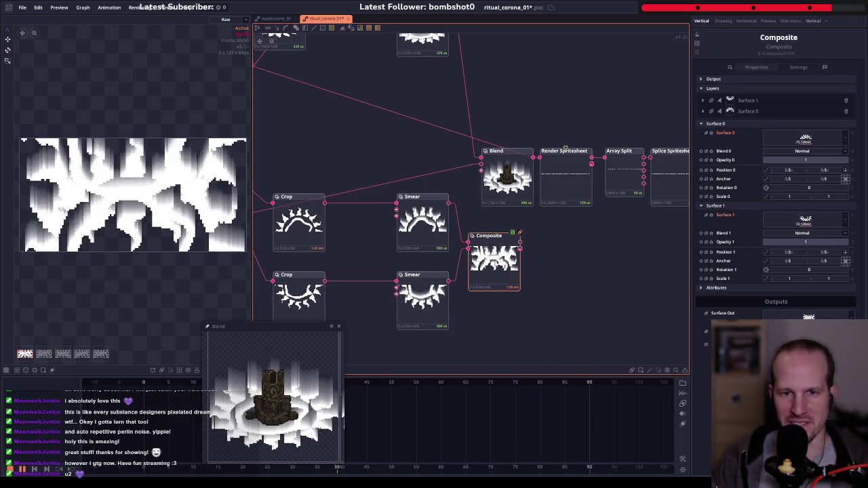
pyautogui.click(752, 81)
pyautogui.click(820, 105)
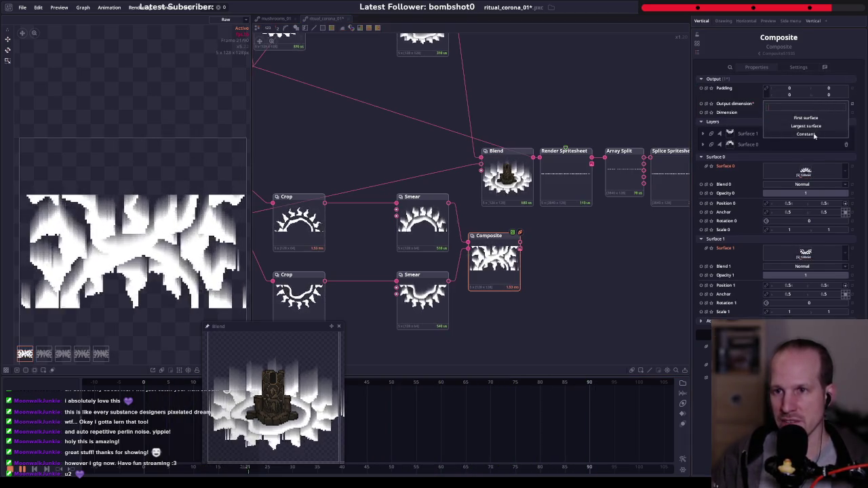
pyautogui.click(811, 135)
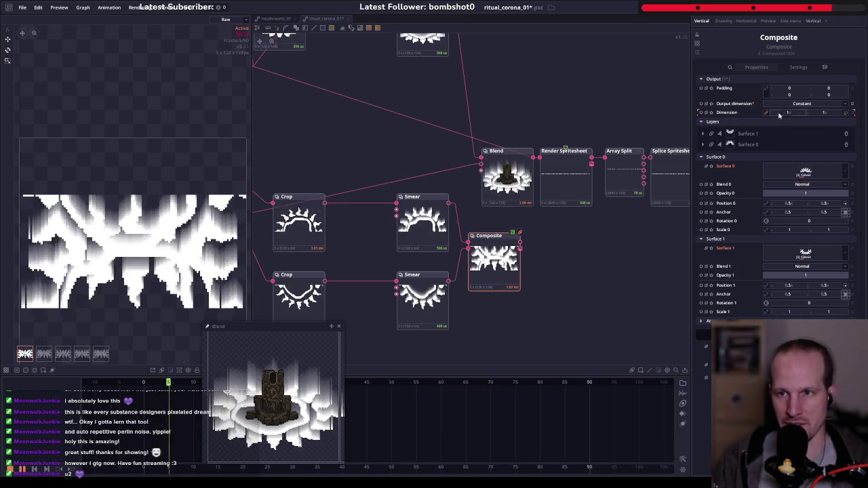
pyautogui.moveTo(548, 286); pyautogui.dragTo(554, 247)
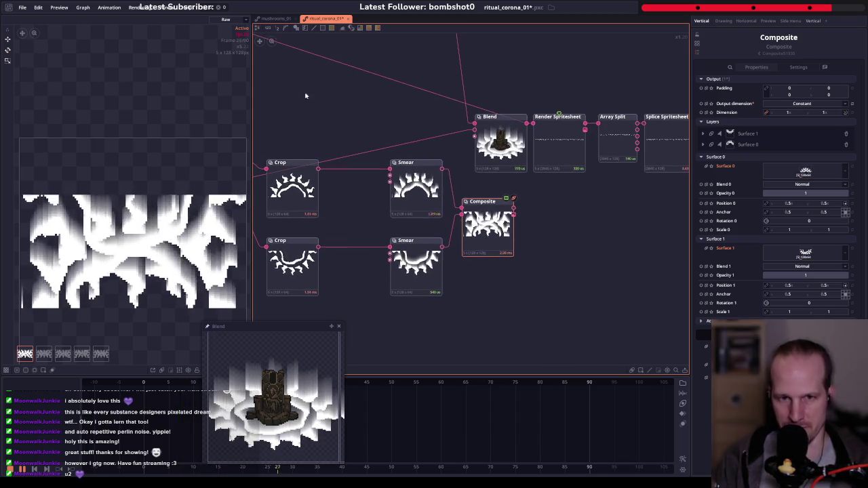
# - Position the Composite layers at Y 0.25 and about 0.746, and select the lower Smear
pyautogui.click(841, 205)
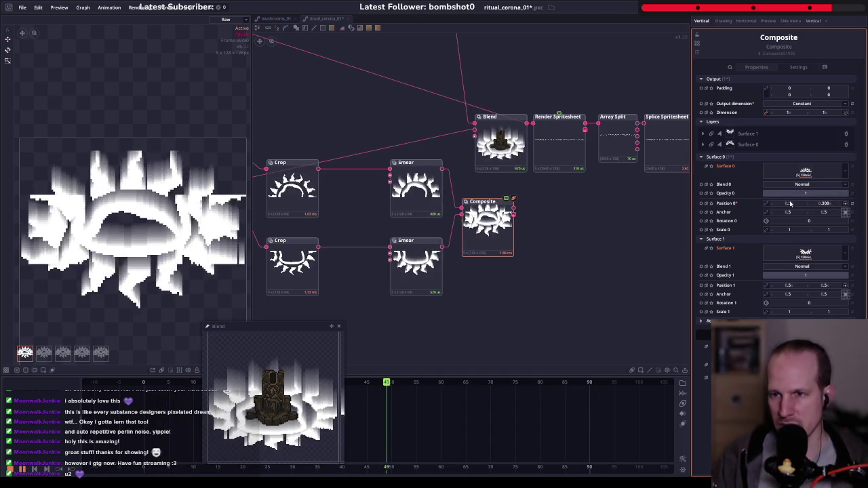
pyautogui.write('0')
pyautogui.press('Return')
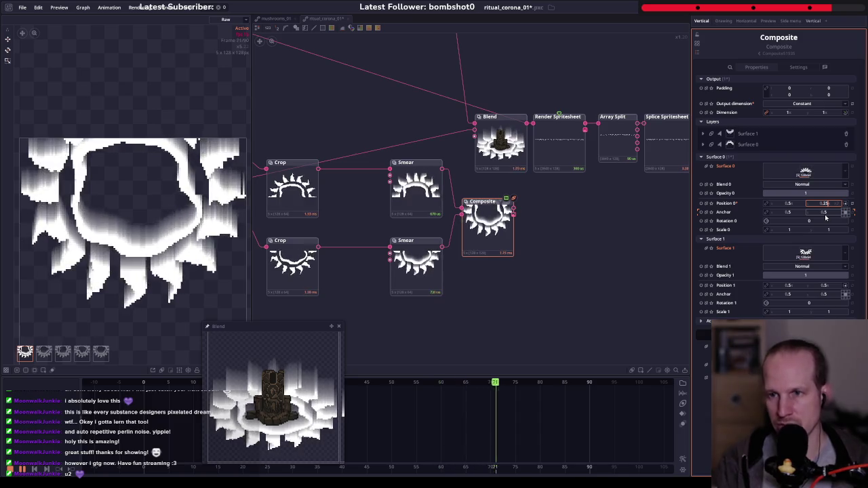
pyautogui.click(825, 287)
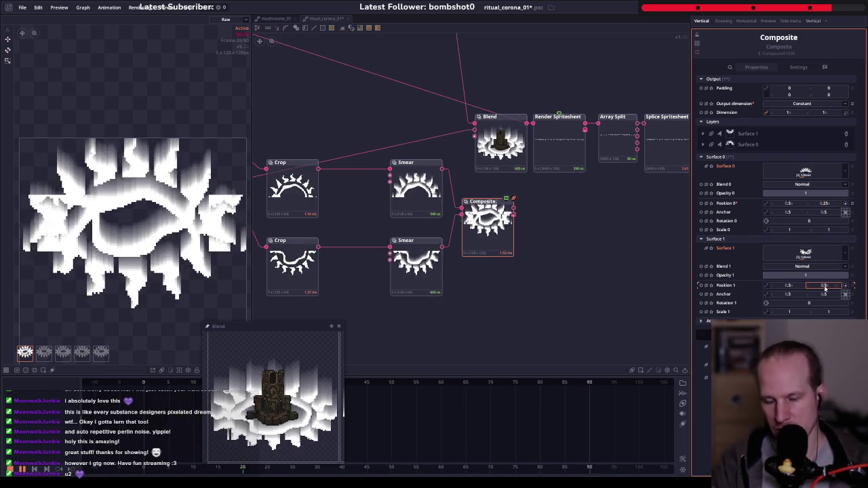
pyautogui.write('0.75')
pyautogui.press('Return')
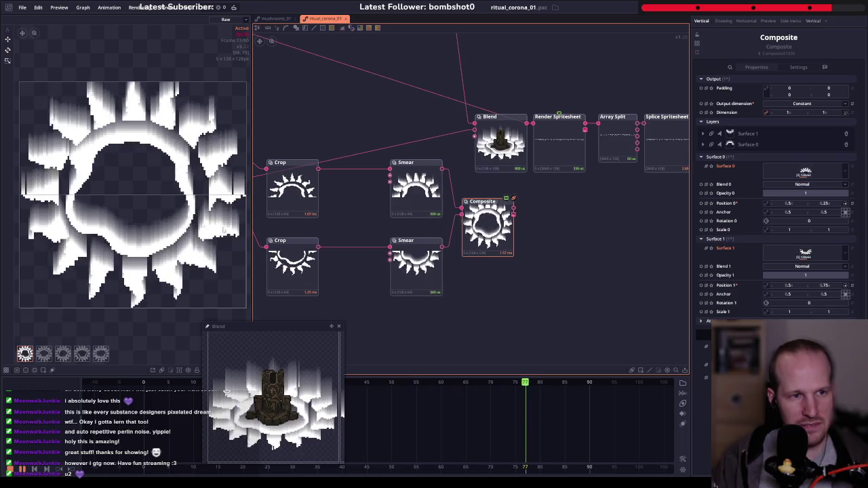
pyautogui.moveTo(822, 286); pyautogui.dragTo(826, 286)
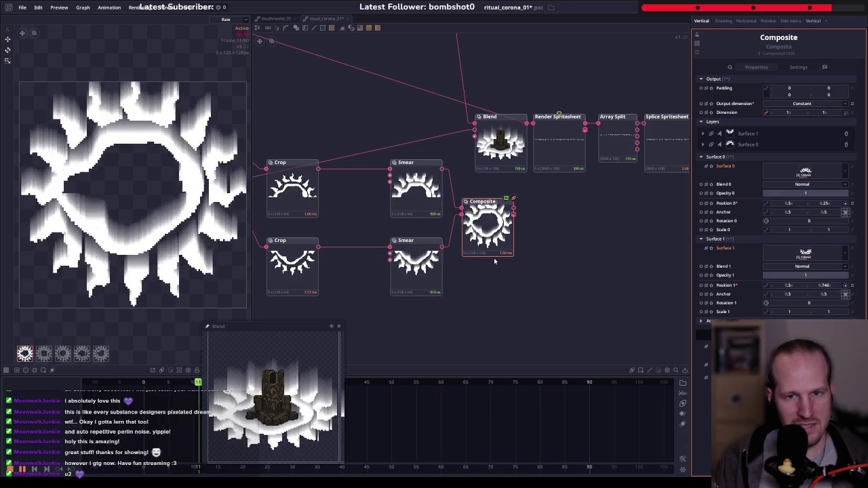
pyautogui.moveTo(549, 255); pyautogui.dragTo(514, 266)
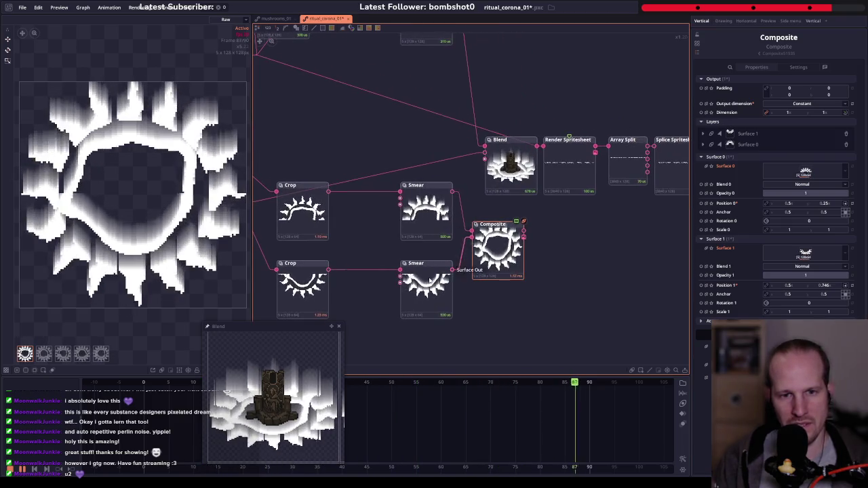
pyautogui.click(425, 288)
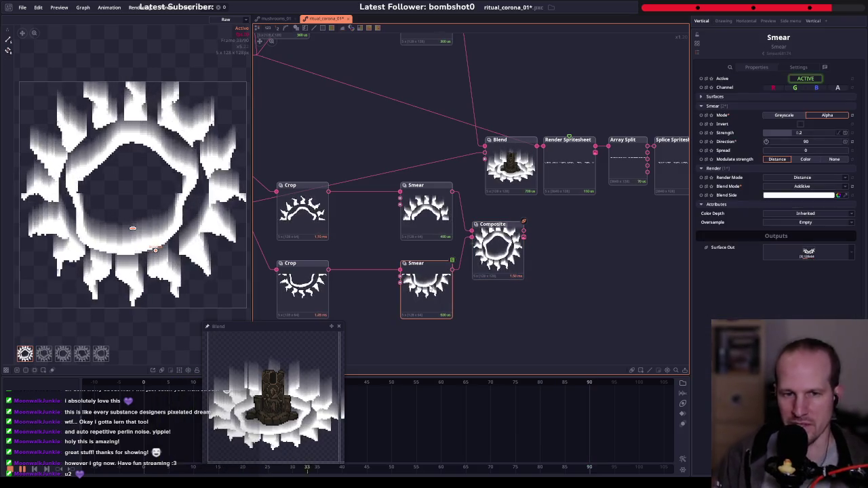
# - Insert a 64-pixel Padding node between the lower Crop and its Smear
pyautogui.moveTo(360, 281); pyautogui.dragTo(427, 250)
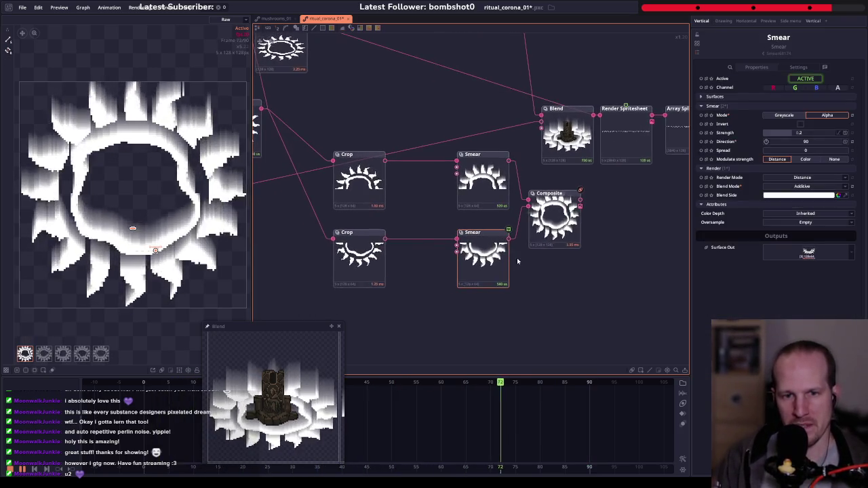
pyautogui.rightClick(401, 241)
pyautogui.write('Pd')
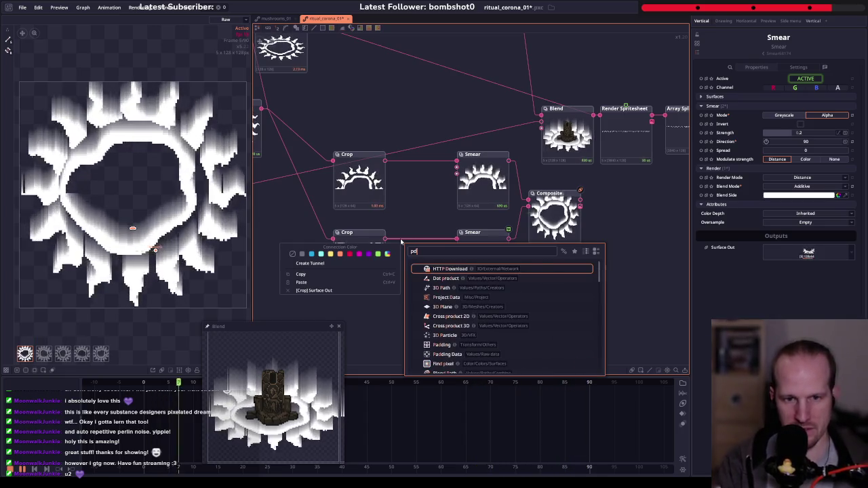
pyautogui.write('d')
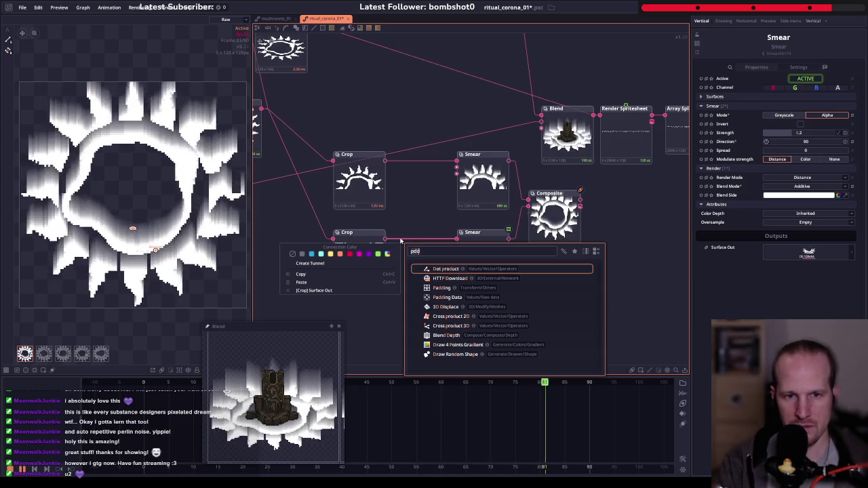
pyautogui.write('add')
pyautogui.press('Return')
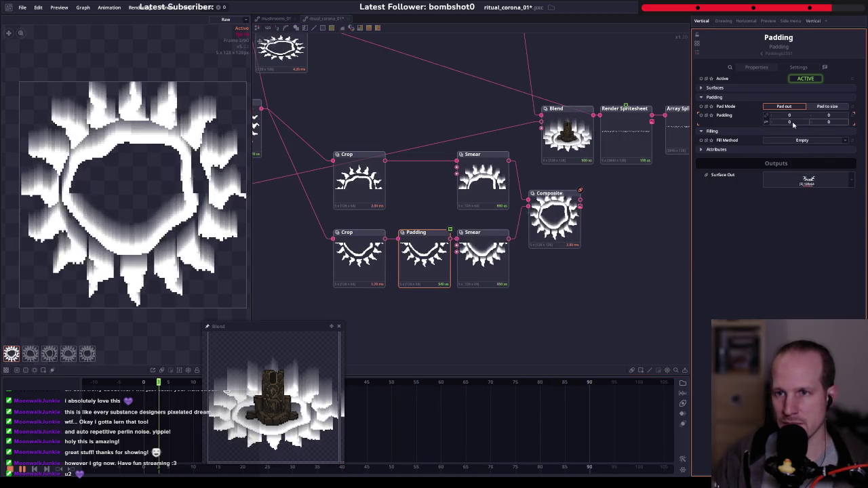
pyautogui.moveTo(831, 124); pyautogui.dragTo(831, 123)
pyautogui.write('64')
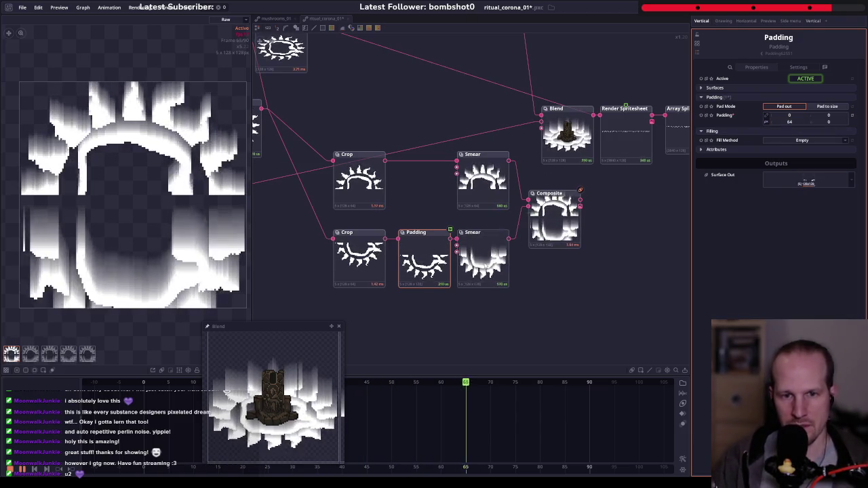
# - Recentre the Composite's second layer at position 0.5
pyautogui.click(551, 203)
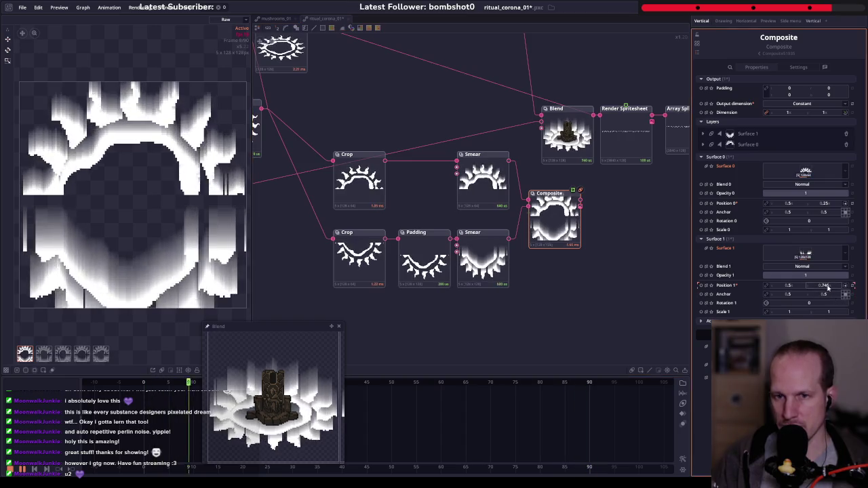
pyautogui.moveTo(823, 285); pyautogui.dragTo(813, 285)
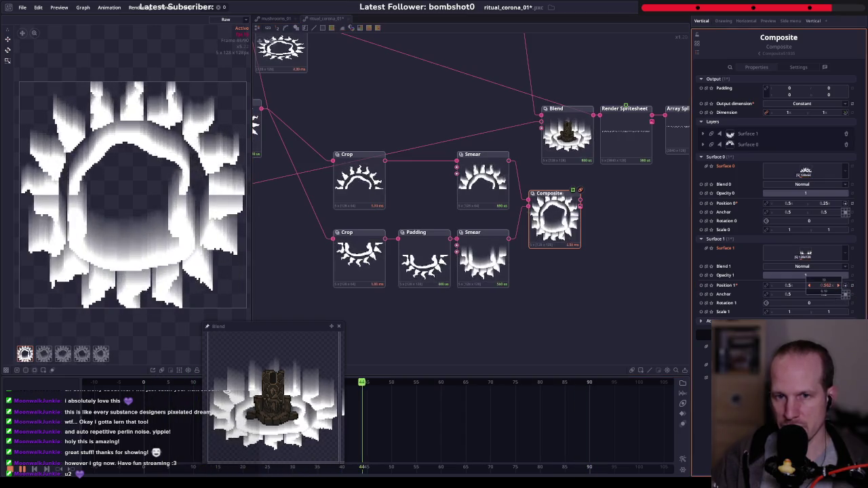
pyautogui.moveTo(824, 286); pyautogui.dragTo(824, 286)
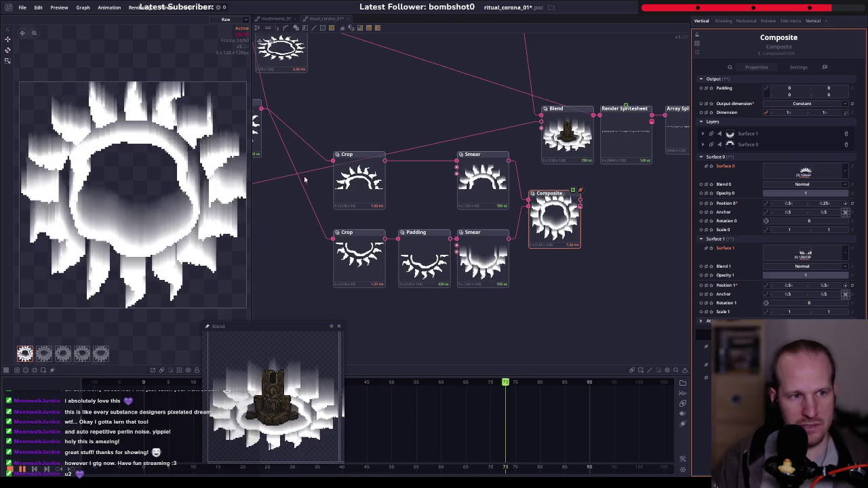
# - Delete the Blend node feeding the spritesheet while keeping its connection
pyautogui.moveTo(585, 237)
pyautogui.mouseDown()
pyautogui.moveTo(557, 259)
pyautogui.moveTo(476, 265)
pyautogui.moveTo(594, 214)
pyautogui.mouseUp()
pyautogui.moveTo(519, 244); pyautogui.dragTo(553, 244)
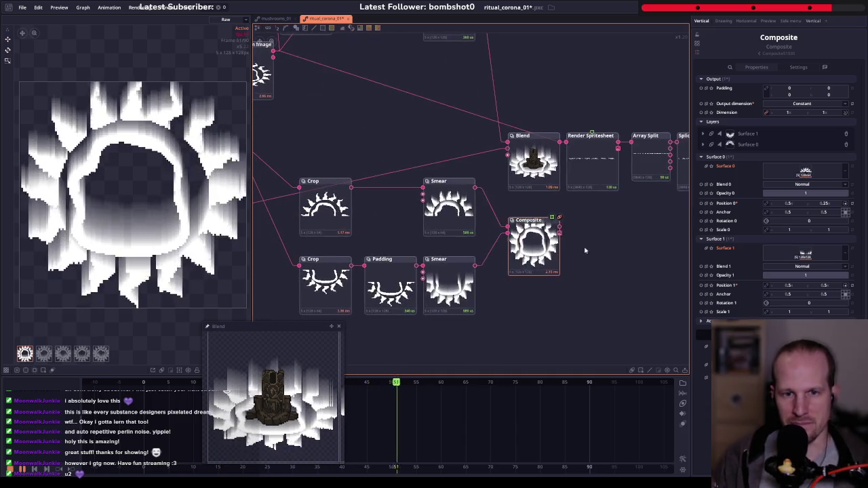
pyautogui.moveTo(628, 191); pyautogui.dragTo(565, 237)
pyautogui.click(468, 203)
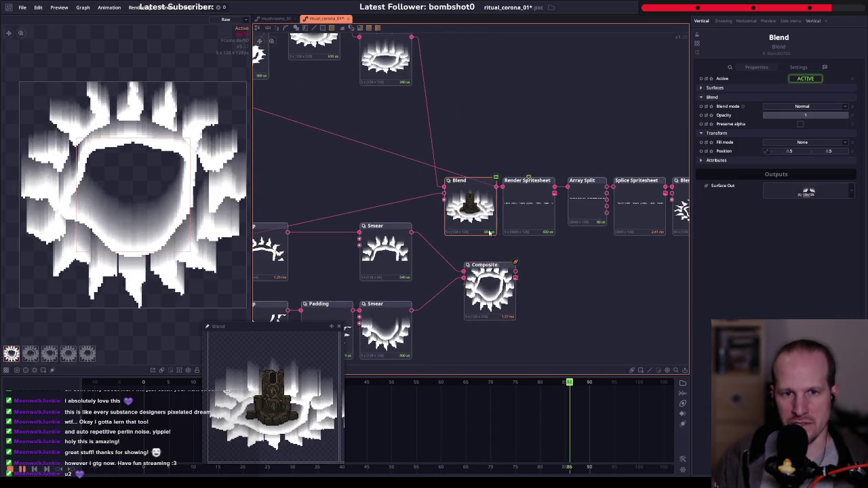
pyautogui.press('Delete')
# - Wire the tower's Normal output into the Composite and put the lower ring half in front
pyautogui.moveTo(413, 180); pyautogui.dragTo(574, 198)
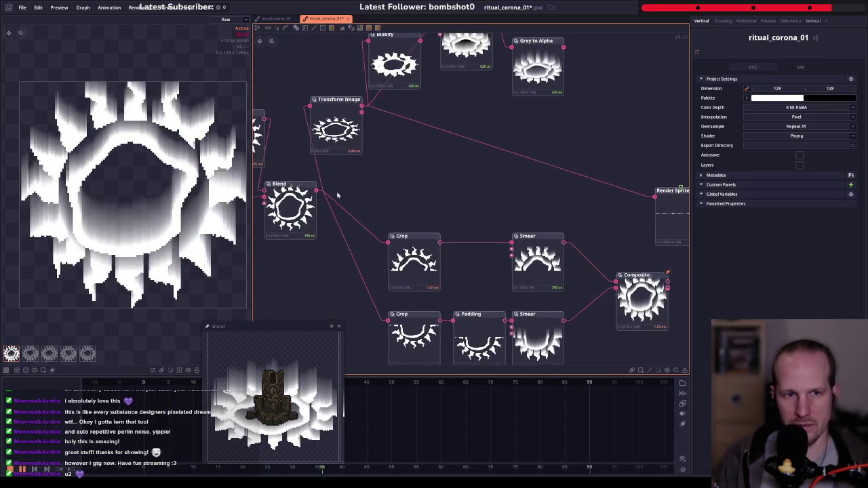
pyautogui.moveTo(264, 277); pyautogui.dragTo(449, 243)
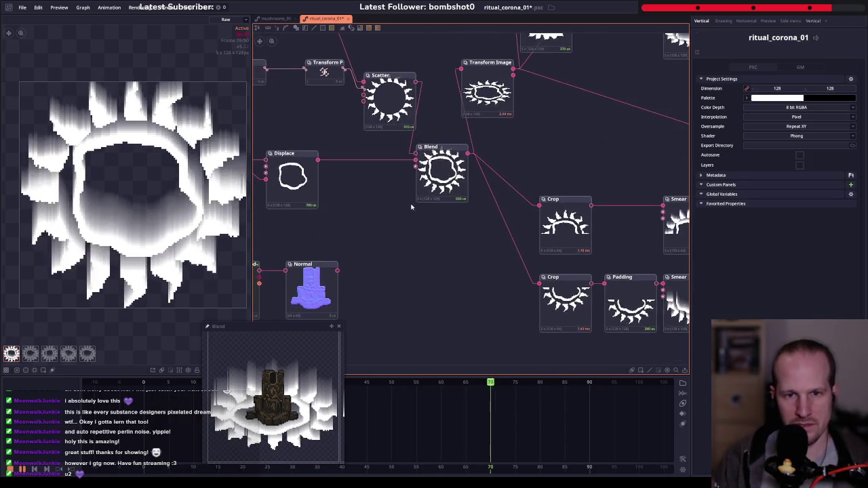
pyautogui.scroll(-2, 424, 251)
pyautogui.moveTo(342, 184)
pyautogui.mouseDown()
pyautogui.moveTo(389, 237)
pyautogui.moveTo(497, 192)
pyautogui.mouseUp()
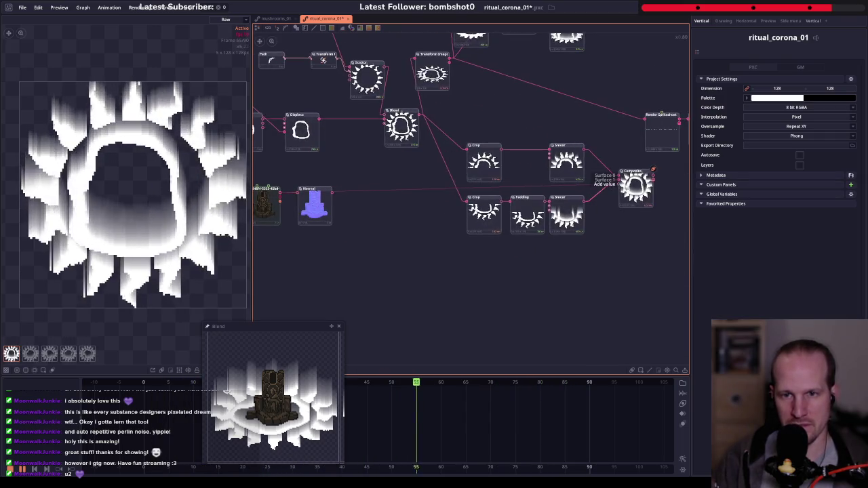
pyautogui.moveTo(610, 184)
pyautogui.mouseDown()
pyautogui.moveTo(634, 184)
pyautogui.moveTo(629, 192)
pyautogui.mouseUp()
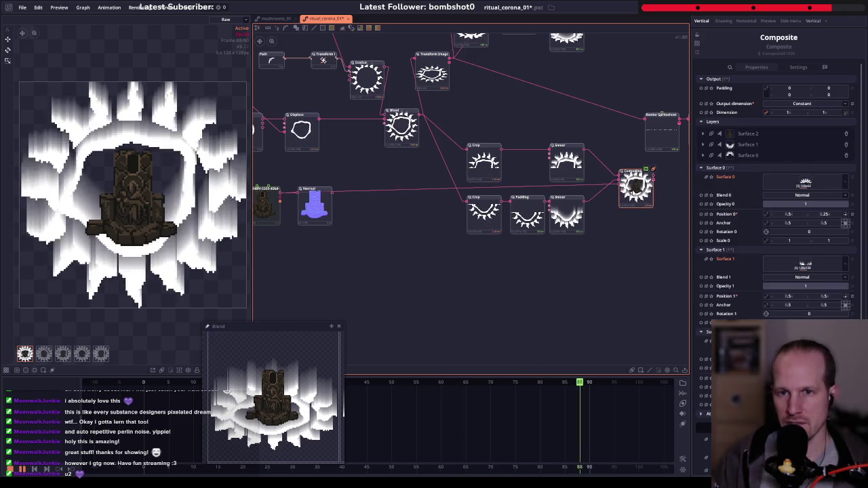
pyautogui.moveTo(749, 145); pyautogui.dragTo(749, 132)
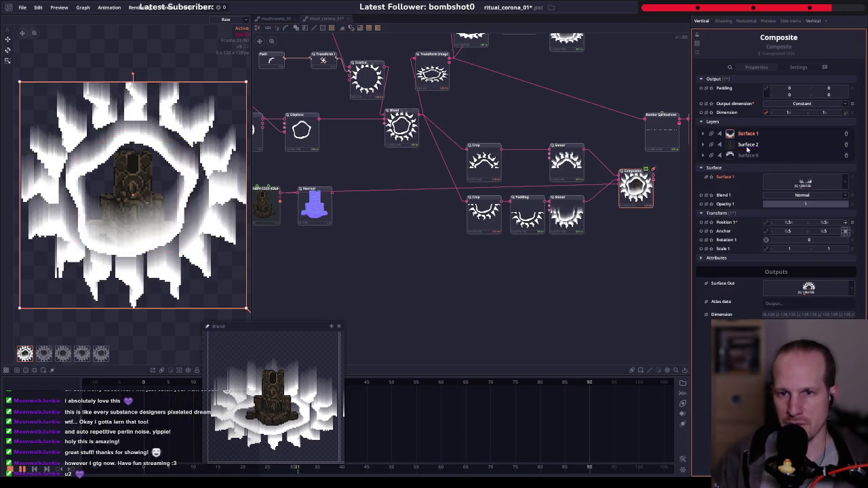
pyautogui.scroll(3, 638, 178)
pyautogui.scroll(2, 610, 196)
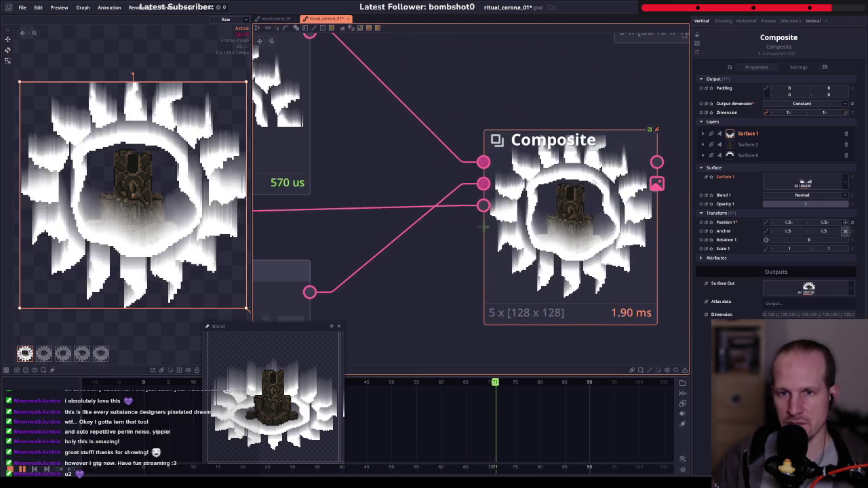
pyautogui.scroll(-2, 515, 214)
pyautogui.scroll(-3, 499, 212)
pyautogui.moveTo(498, 212)
pyautogui.mouseDown()
pyautogui.moveTo(565, 231)
pyautogui.moveTo(406, 224)
pyautogui.mouseUp()
pyautogui.scroll(-3, 424, 264)
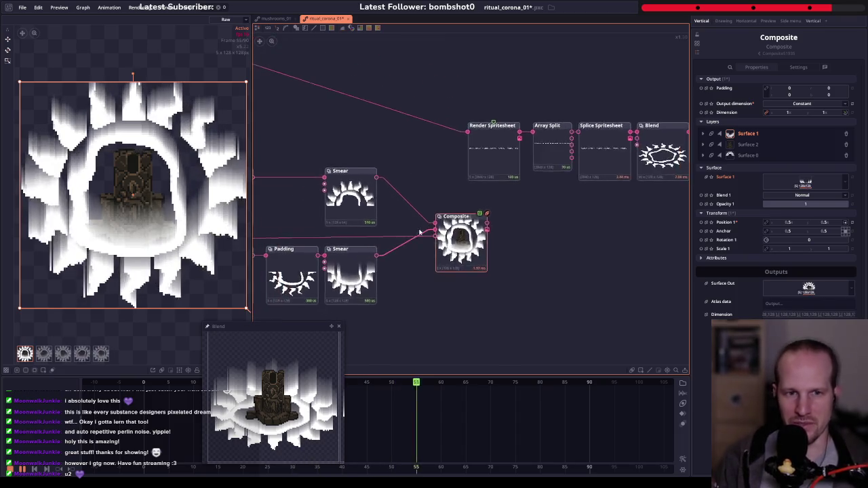
pyautogui.moveTo(290, 158)
pyautogui.mouseDown()
pyautogui.moveTo(329, 194)
pyautogui.moveTo(436, 144)
pyautogui.moveTo(553, 178)
pyautogui.mouseUp()
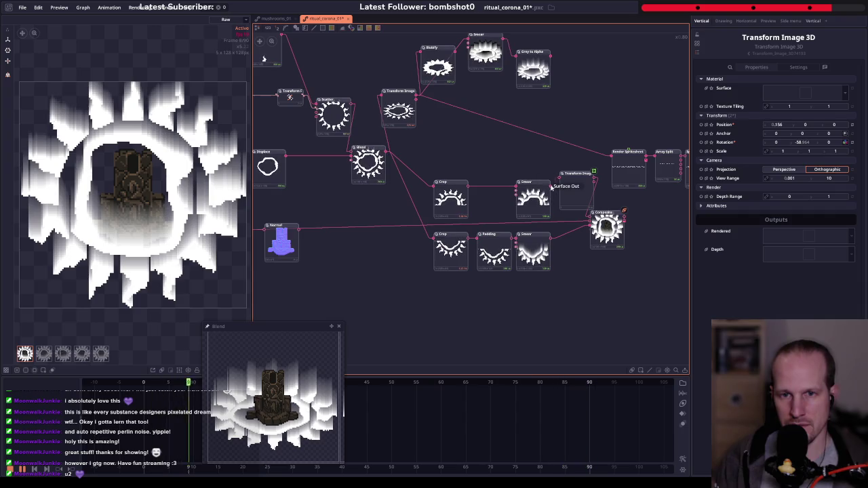
# - Arrange the upper Smear and Transform Image 3D, then duplicate the transform
pyautogui.scroll(2, 583, 217)
pyautogui.scroll(2, 586, 231)
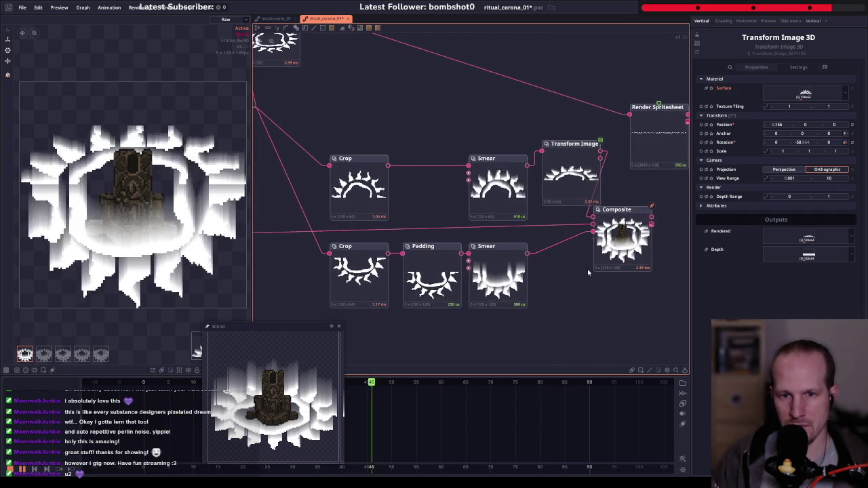
pyautogui.moveTo(588, 271); pyautogui.dragTo(492, 281)
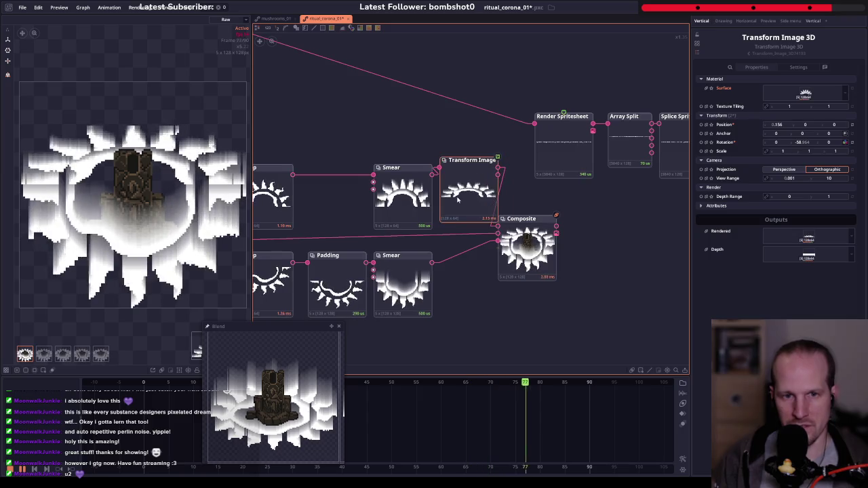
pyautogui.moveTo(458, 199); pyautogui.dragTo(455, 205)
pyautogui.moveTo(440, 138); pyautogui.dragTo(370, 186)
pyautogui.moveTo(461, 196); pyautogui.dragTo(430, 199)
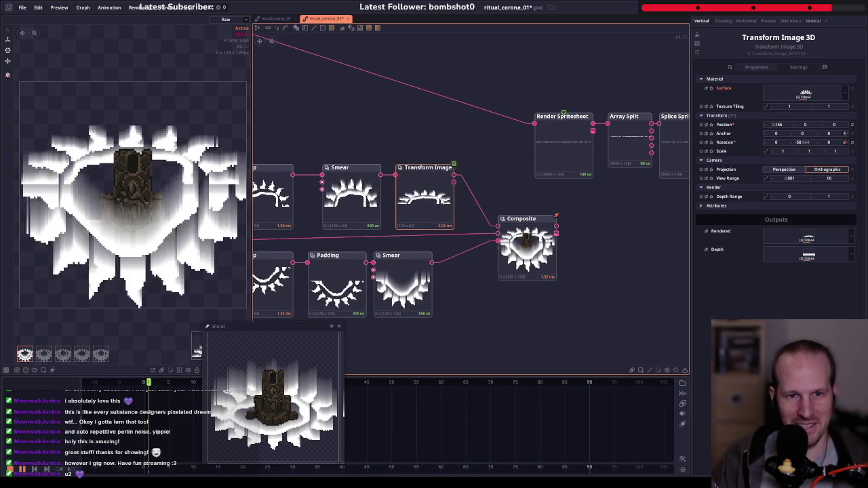
pyautogui.hotkey('ctrl', 'd')
pyautogui.click(447, 267)
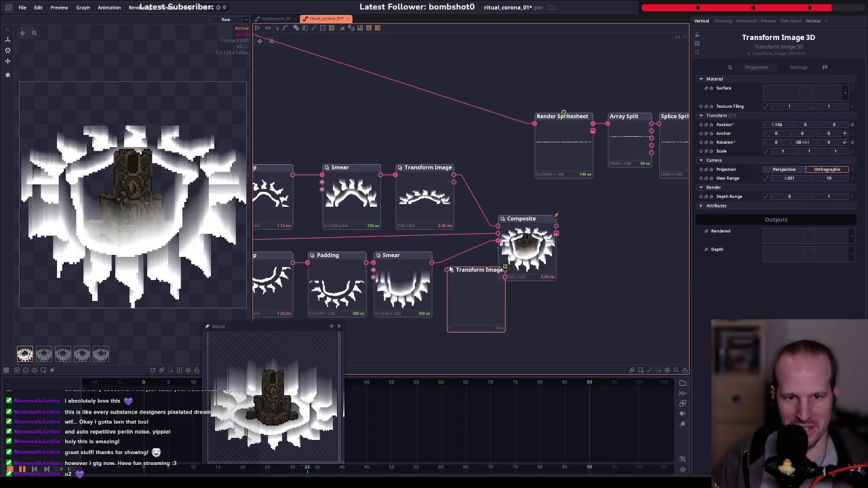
# - Route the lower Smear through the copied 3D transform into a new Composite input
pyautogui.moveTo(497, 241); pyautogui.dragTo(485, 254)
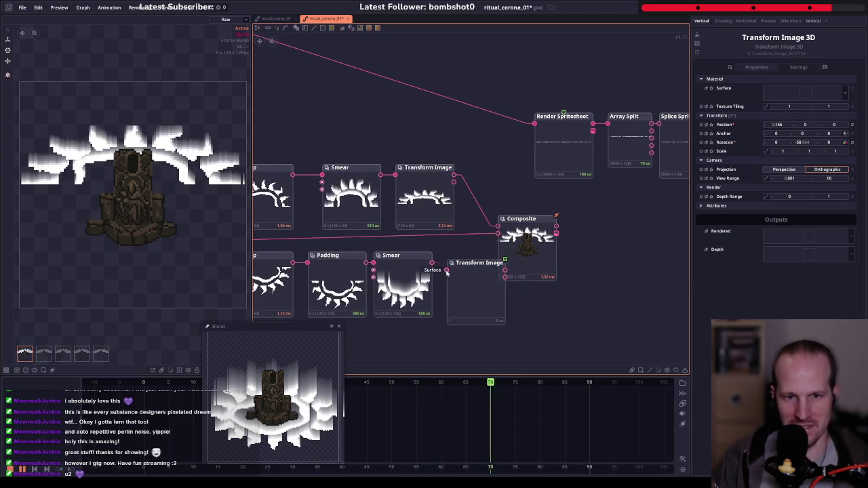
pyautogui.moveTo(432, 263); pyautogui.dragTo(446, 271)
pyautogui.moveTo(507, 271); pyautogui.dragTo(513, 268)
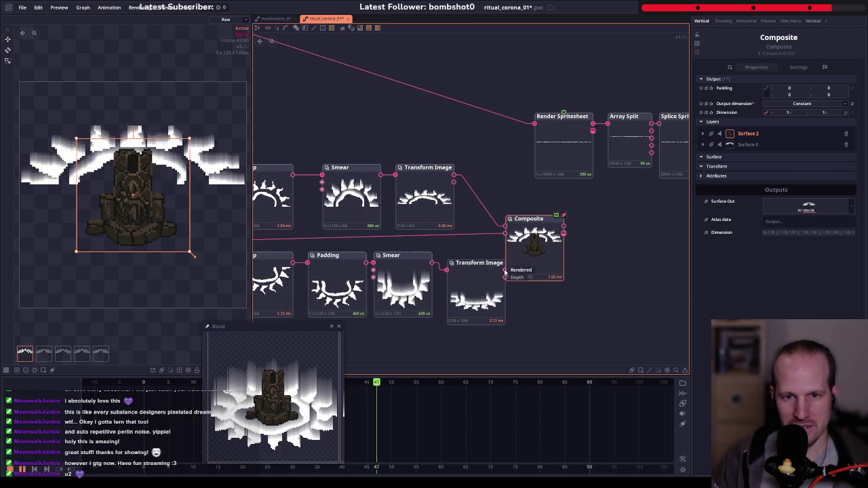
pyautogui.moveTo(504, 242)
pyautogui.mouseDown()
pyautogui.moveTo(490, 265)
pyautogui.moveTo(465, 256)
pyautogui.mouseUp()
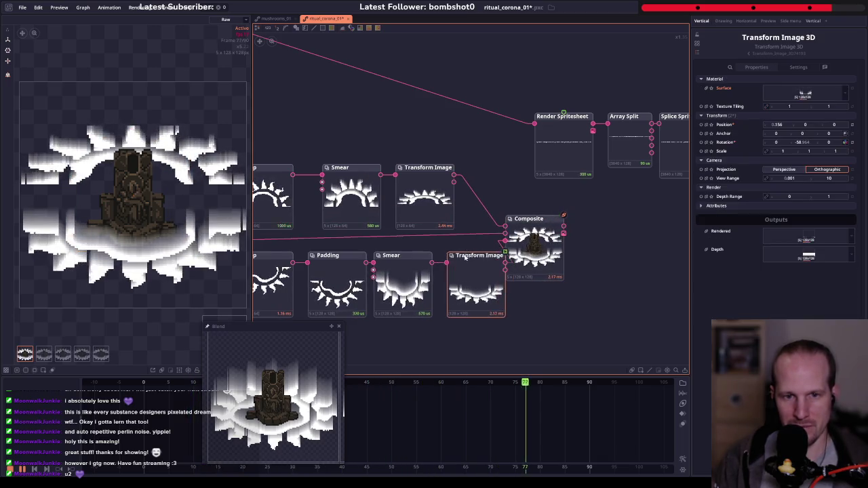
pyautogui.moveTo(533, 237); pyautogui.dragTo(540, 237)
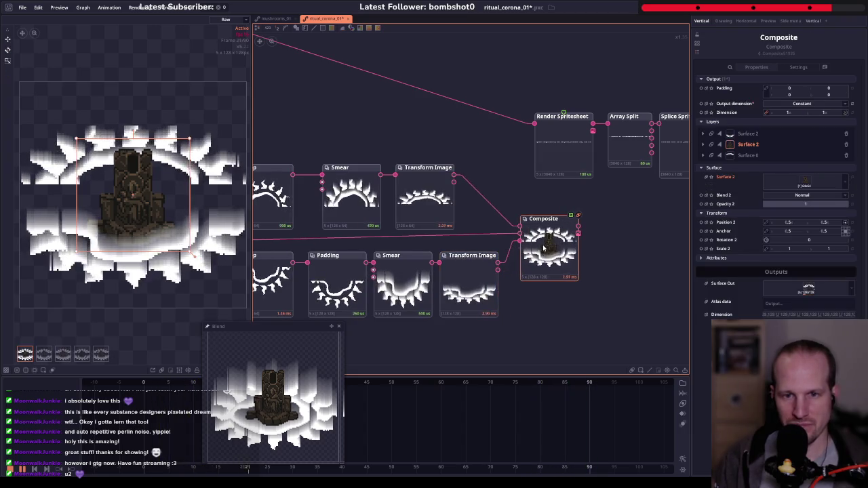
# - Move the Composite's Surface 0 layer down to Y position 0.456
pyautogui.scroll(2, 559, 262)
pyautogui.scroll(2, 558, 262)
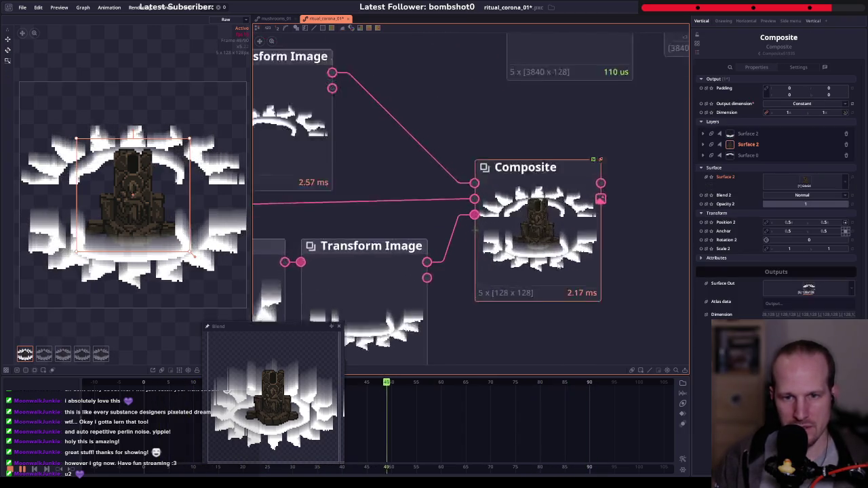
pyautogui.scroll(2, 559, 262)
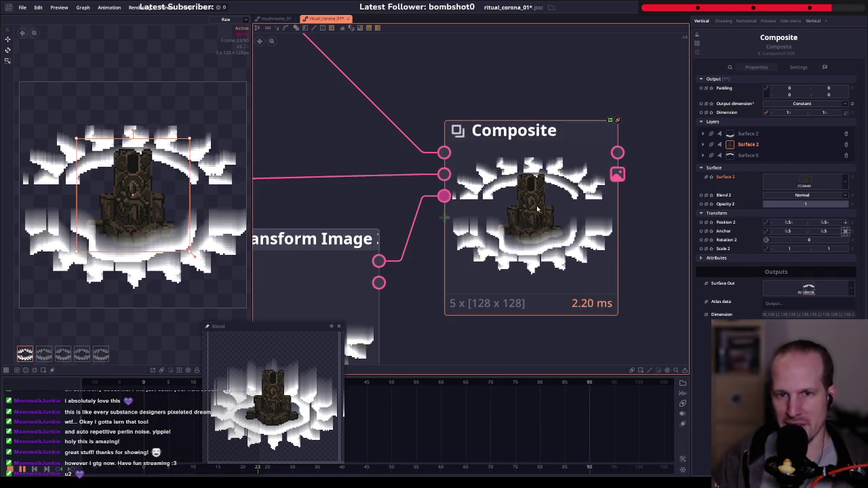
pyautogui.click(747, 144)
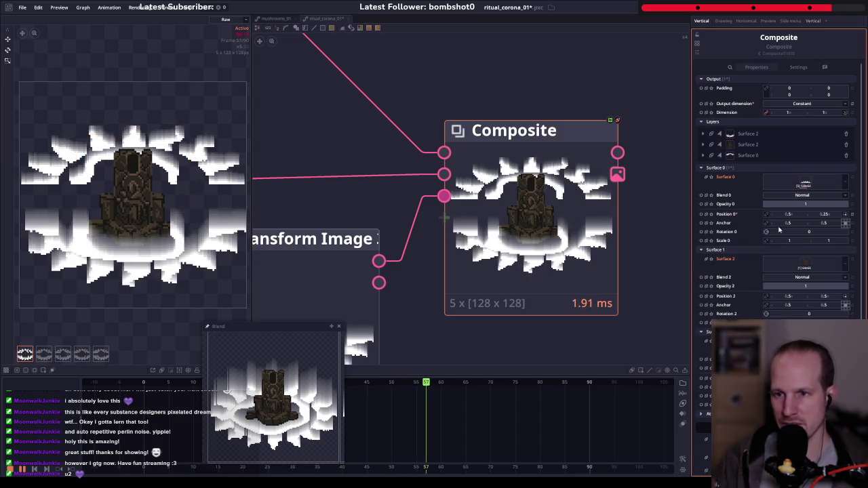
pyautogui.click(756, 133)
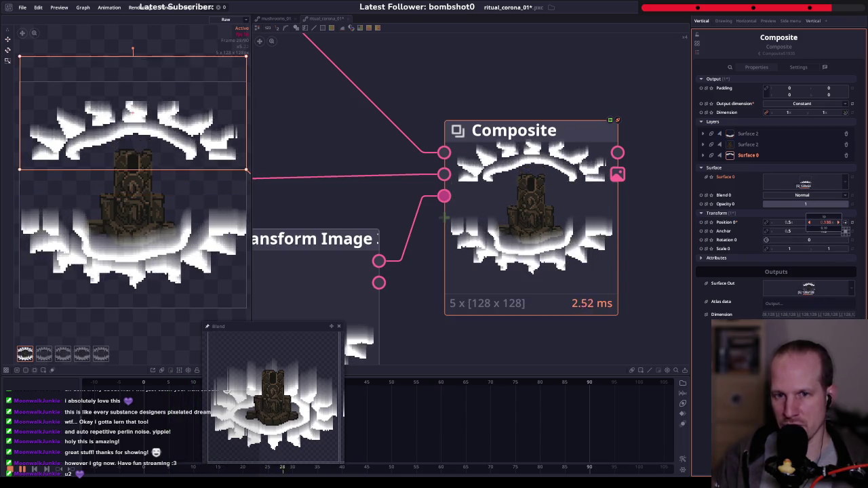
pyautogui.moveTo(831, 227); pyautogui.dragTo(848, 226)
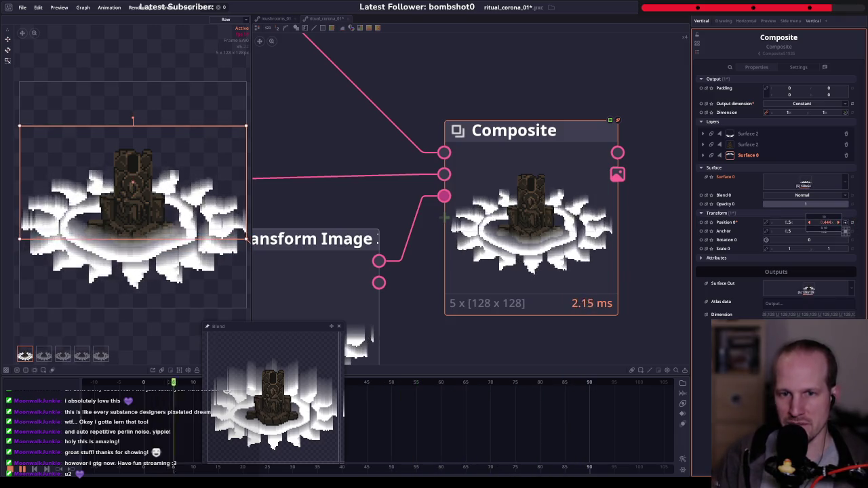
pyautogui.scroll(-3, 510, 316)
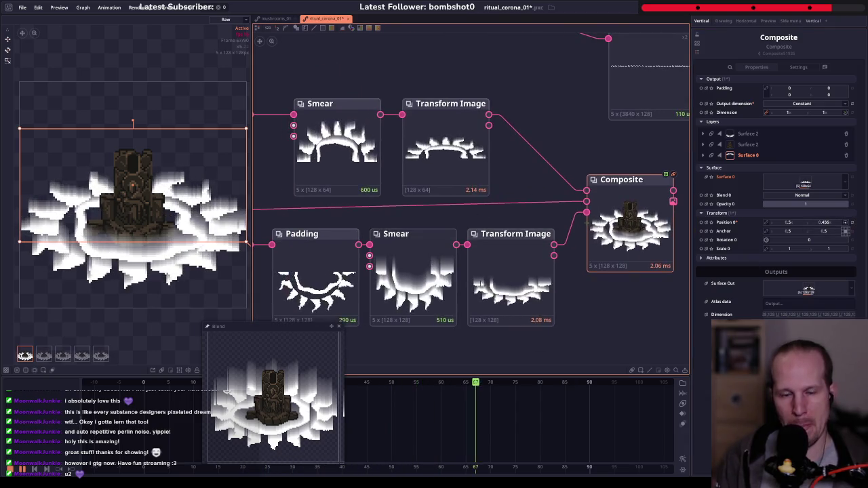
# - Shift the upper Smear and Transform Image nodes right, leaving a gap after Crop
pyautogui.moveTo(407, 207); pyautogui.dragTo(507, 201)
pyautogui.scroll(-2, 499, 207)
pyautogui.moveTo(417, 126); pyautogui.dragTo(570, 196)
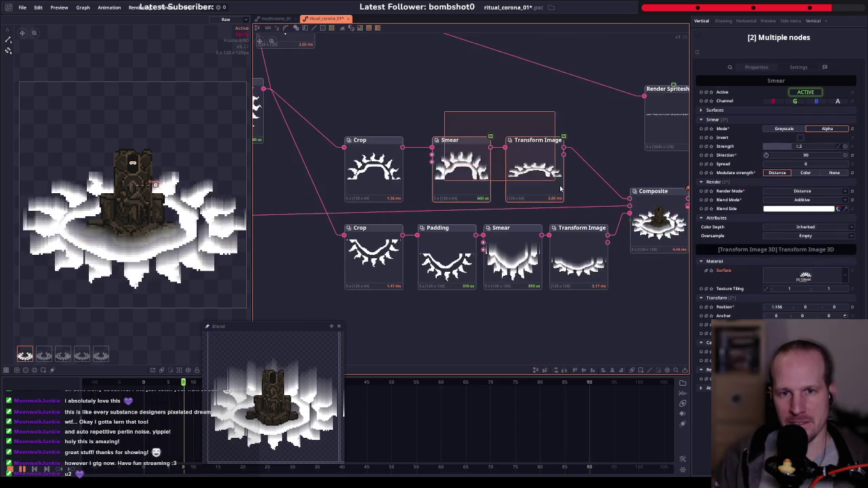
pyautogui.moveTo(461, 162); pyautogui.dragTo(506, 163)
pyautogui.moveTo(558, 159)
pyautogui.mouseDown()
pyautogui.moveTo(514, 182)
pyautogui.moveTo(559, 159)
pyautogui.mouseUp()
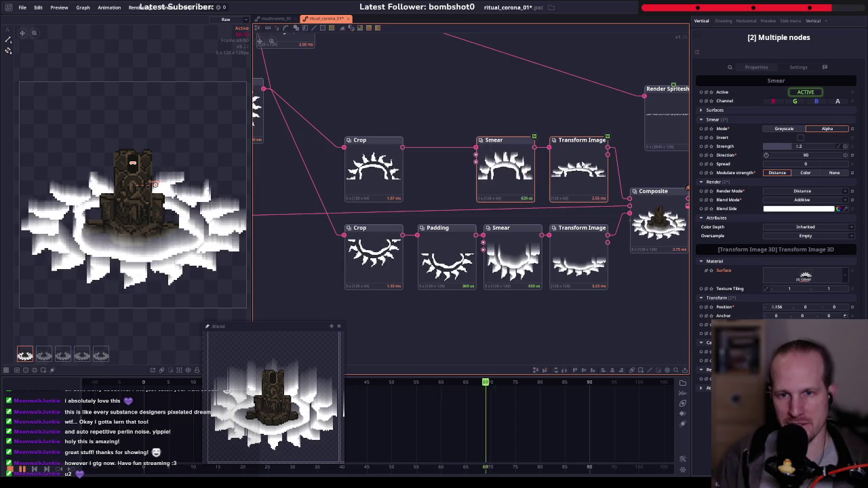
# - Insert a Padding node into the Crop–Smear link and align it with its row
pyautogui.click(492, 166)
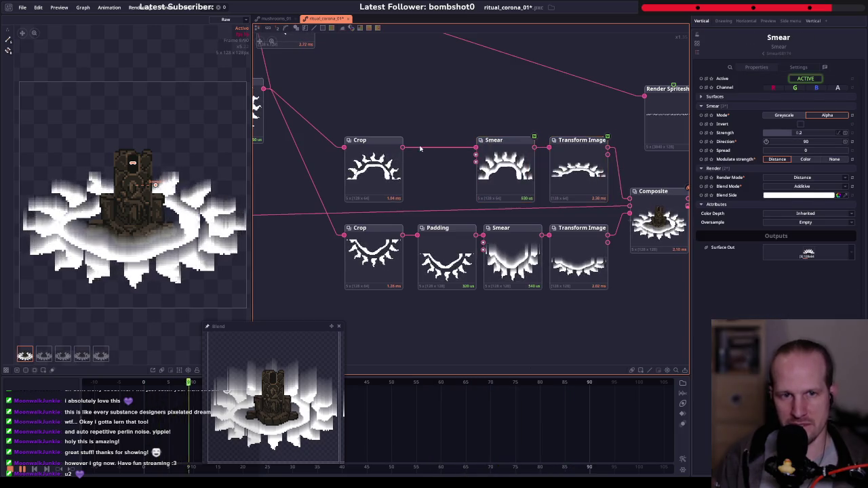
pyautogui.rightClick(422, 148)
pyautogui.write('ad')
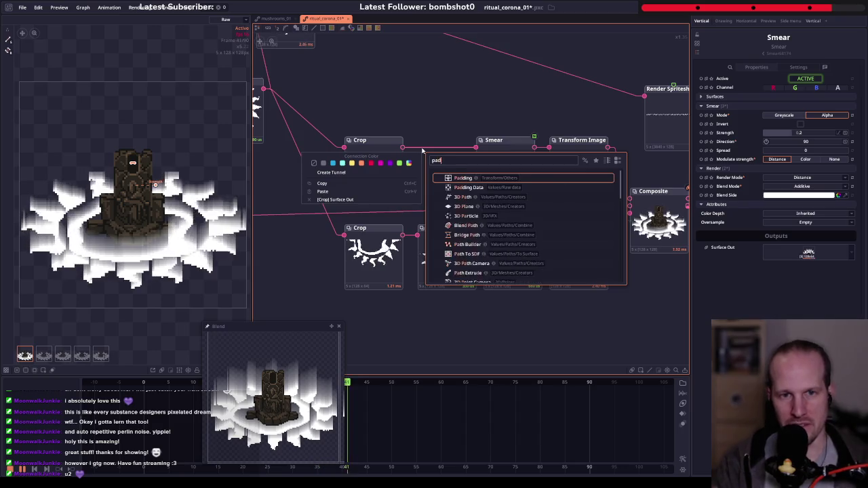
pyautogui.write('ding')
pyautogui.press('Return')
pyautogui.moveTo(466, 171); pyautogui.dragTo(465, 178)
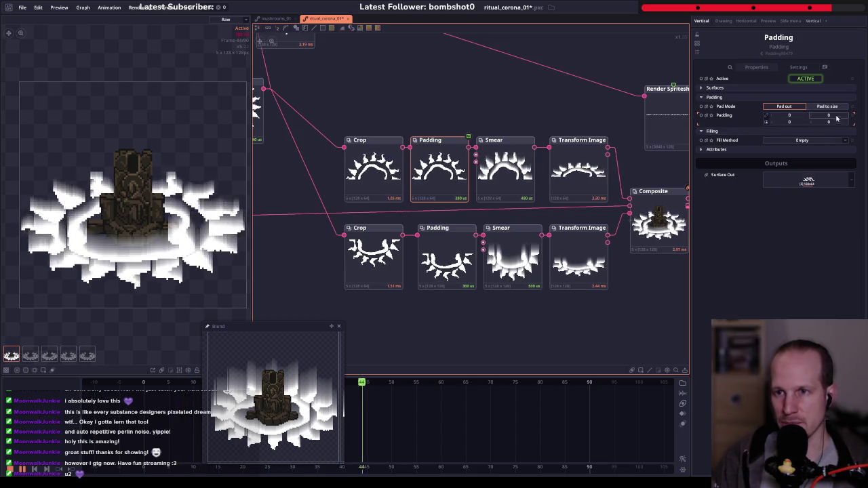
# - Set the Padding node's padding amount to 64
pyautogui.click(816, 126)
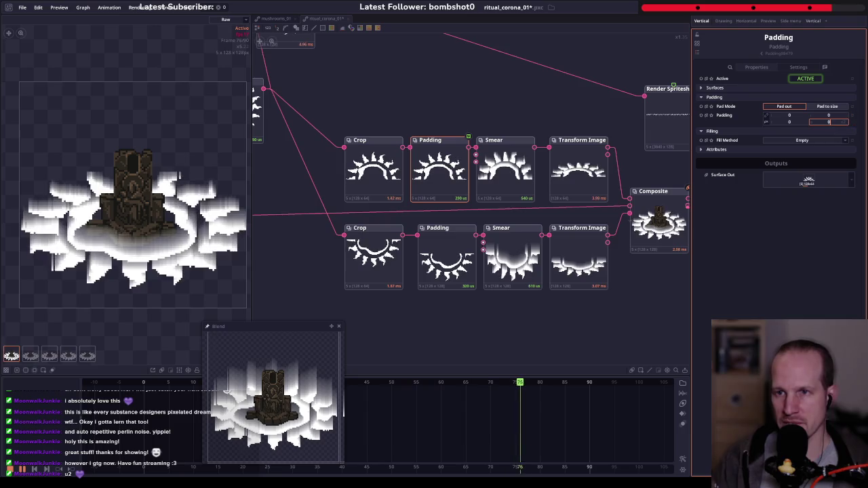
pyautogui.write('64')
pyautogui.press('Return')
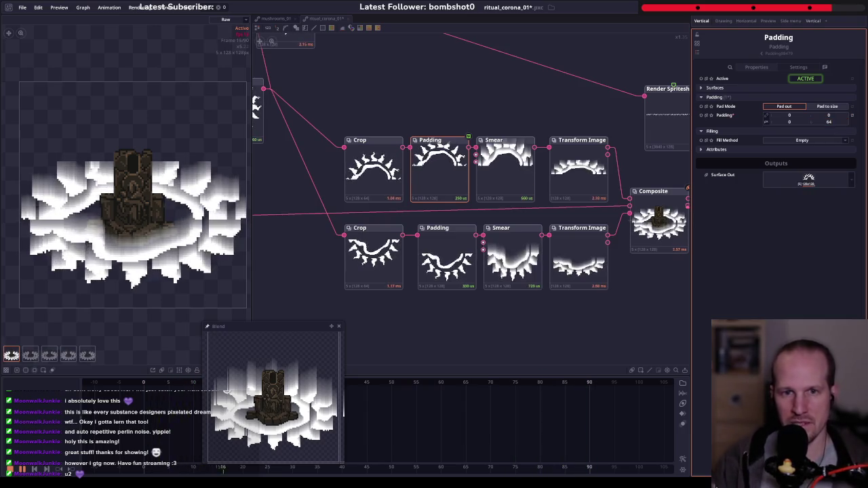
pyautogui.moveTo(586, 193); pyautogui.dragTo(516, 174)
pyautogui.click(516, 175)
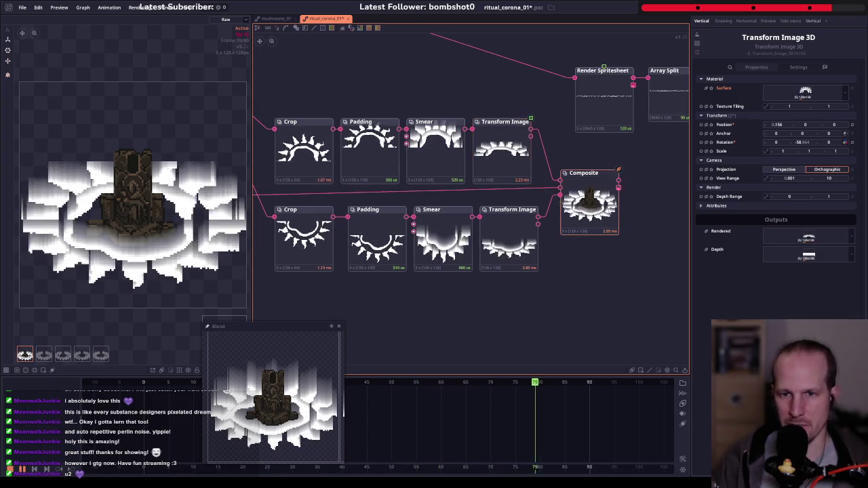
# - Set the Composite's back-half Surface 0 Position Y to 0.5
pyautogui.click(589, 200)
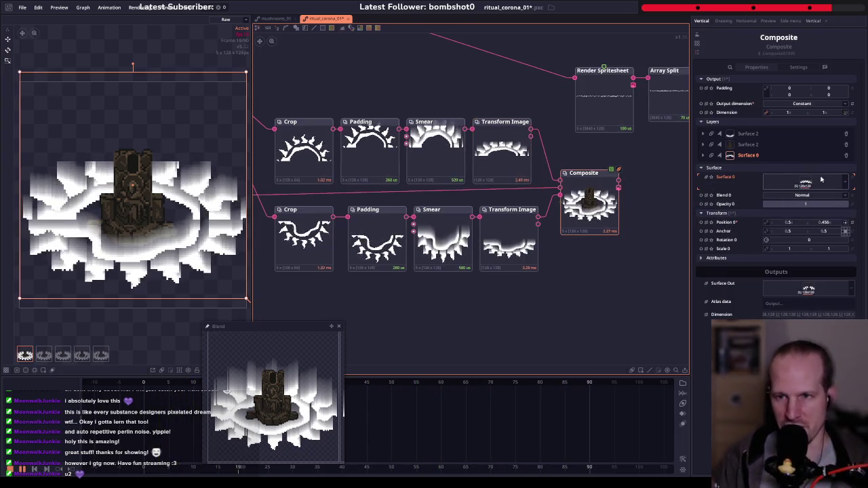
pyautogui.click(825, 222)
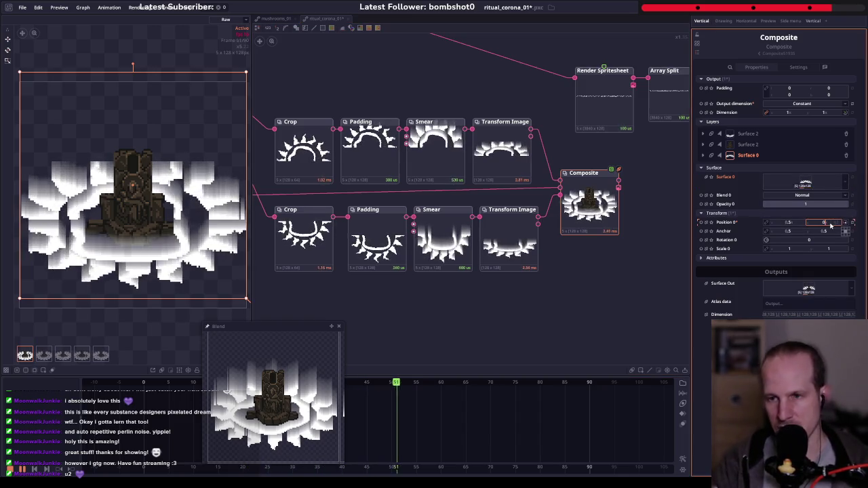
pyautogui.write('0.5')
pyautogui.press('Return')
pyautogui.scroll(5, 632, 210)
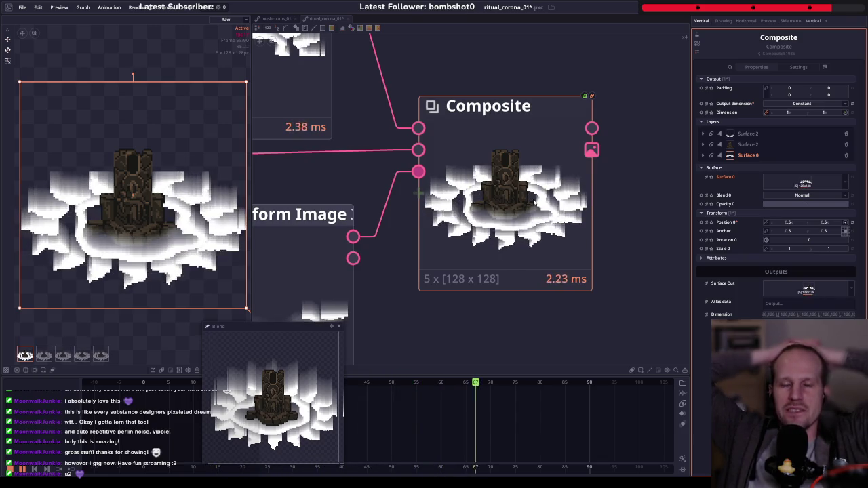
# - Delete the unused Blobify, Smear and Grey to Alpha nodes from the graph
pyautogui.scroll(-6, 535, 204)
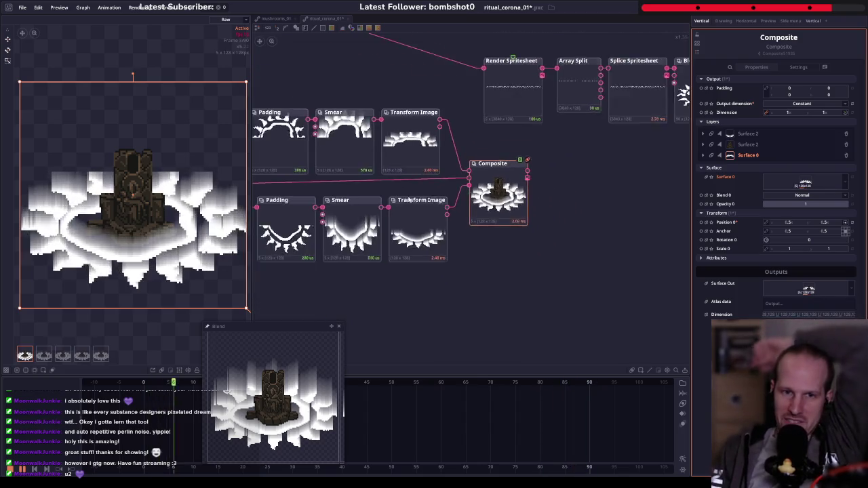
pyautogui.scroll(-3, 478, 143)
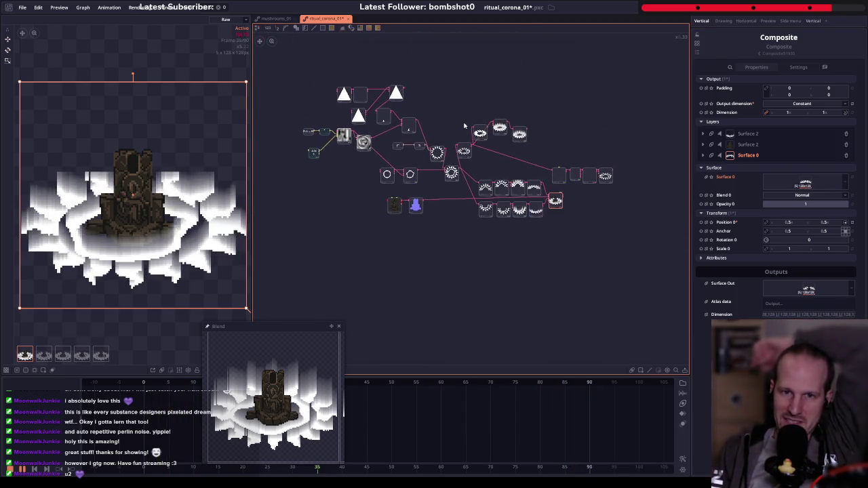
pyautogui.scroll(2, 464, 125)
pyautogui.moveTo(434, 91); pyautogui.dragTo(554, 127)
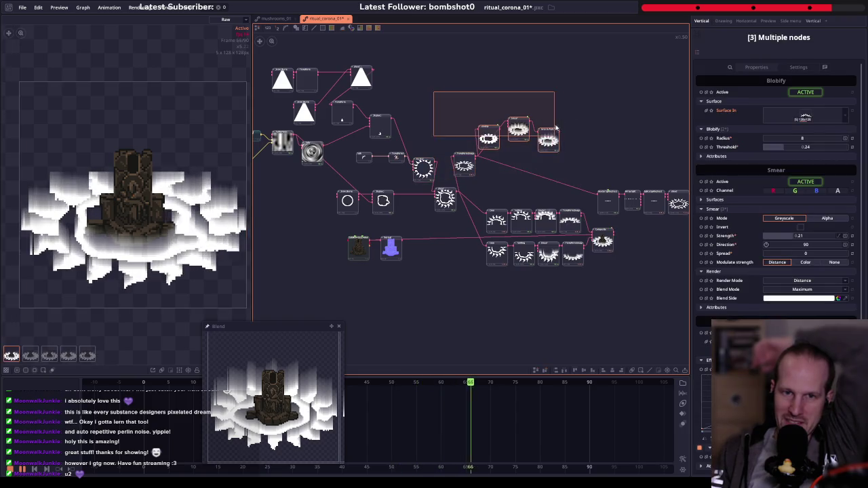
pyautogui.moveTo(596, 97); pyautogui.dragTo(472, 164)
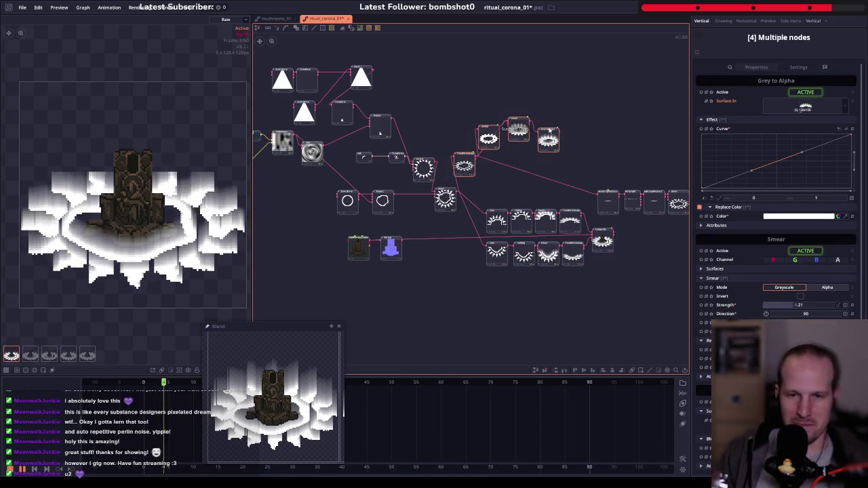
pyautogui.press('Delete')
pyautogui.scroll(2, 542, 149)
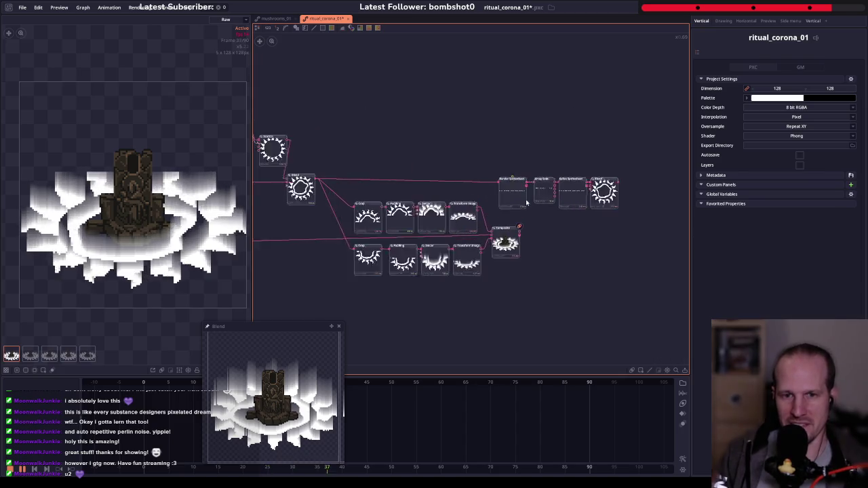
pyautogui.scroll(2, 522, 170)
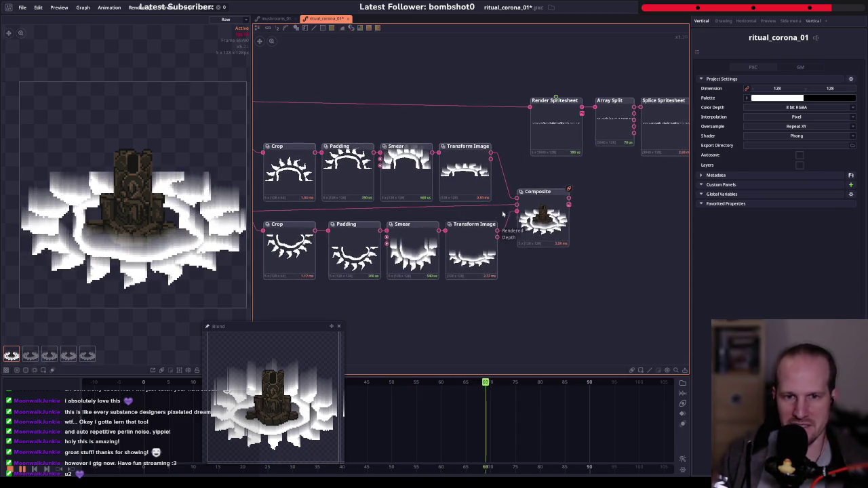
pyautogui.moveTo(495, 151)
pyautogui.mouseDown()
pyautogui.moveTo(412, 133)
pyautogui.moveTo(608, 176)
pyautogui.mouseUp()
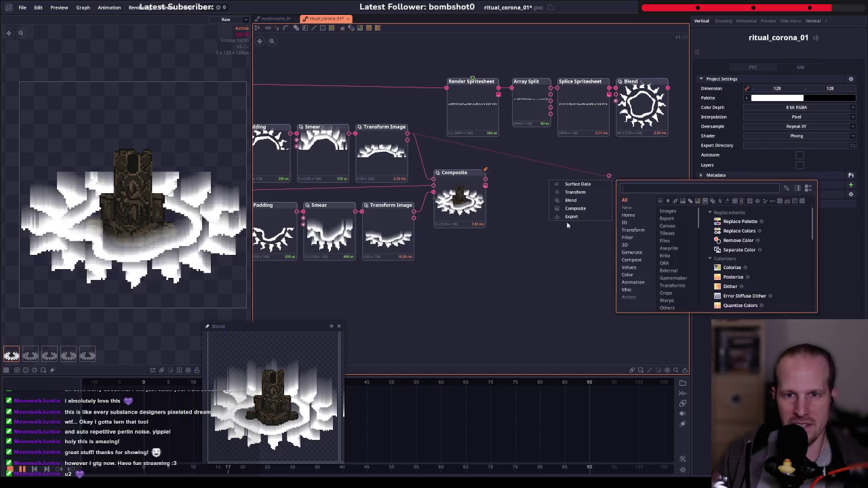
# - Cancel the add-node search after the Composite and dismiss the node context menu
pyautogui.click(461, 261)
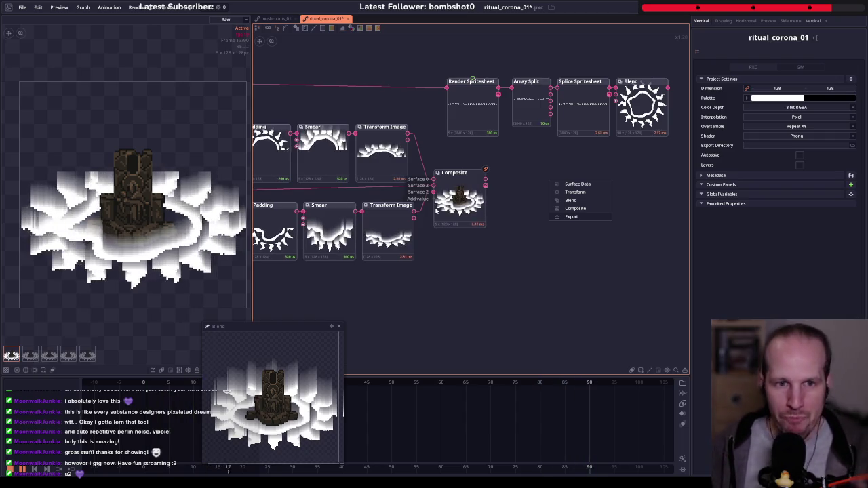
pyautogui.click(503, 295)
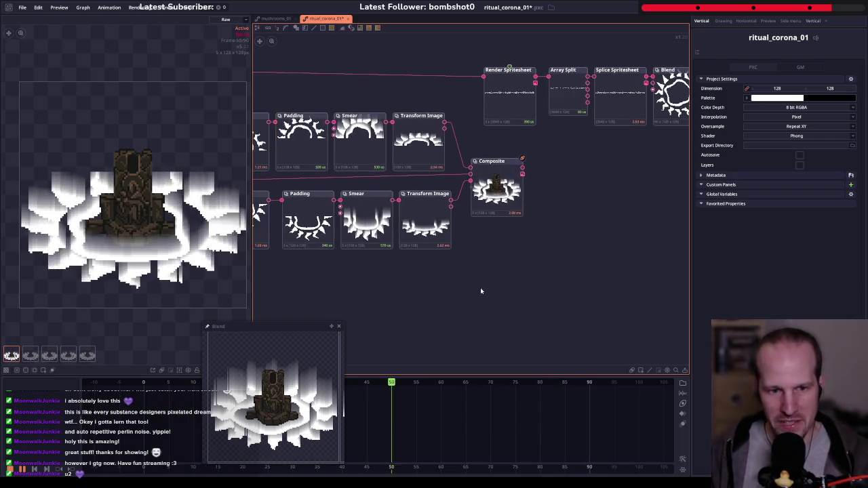
# - Frame all nodes, widen the graph panel, and select the tower image and Normal nodes
pyautogui.press('f')
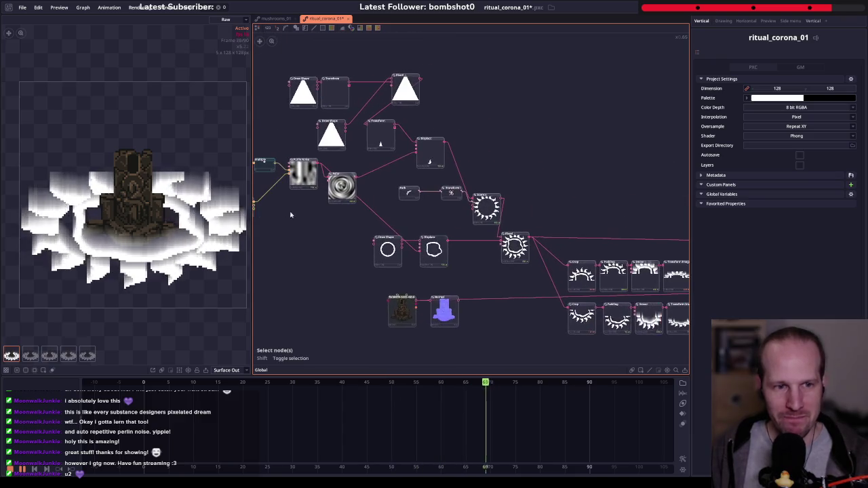
pyautogui.moveTo(251, 215); pyautogui.dragTo(134, 215)
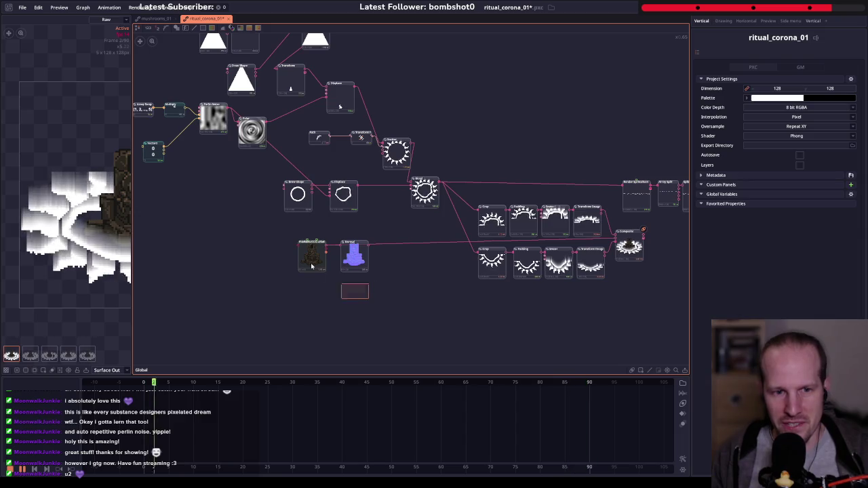
pyautogui.moveTo(311, 266); pyautogui.dragTo(364, 264)
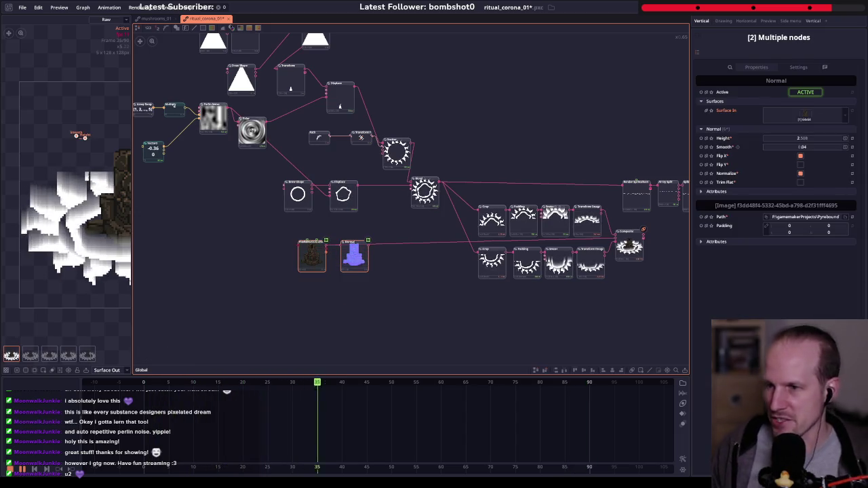